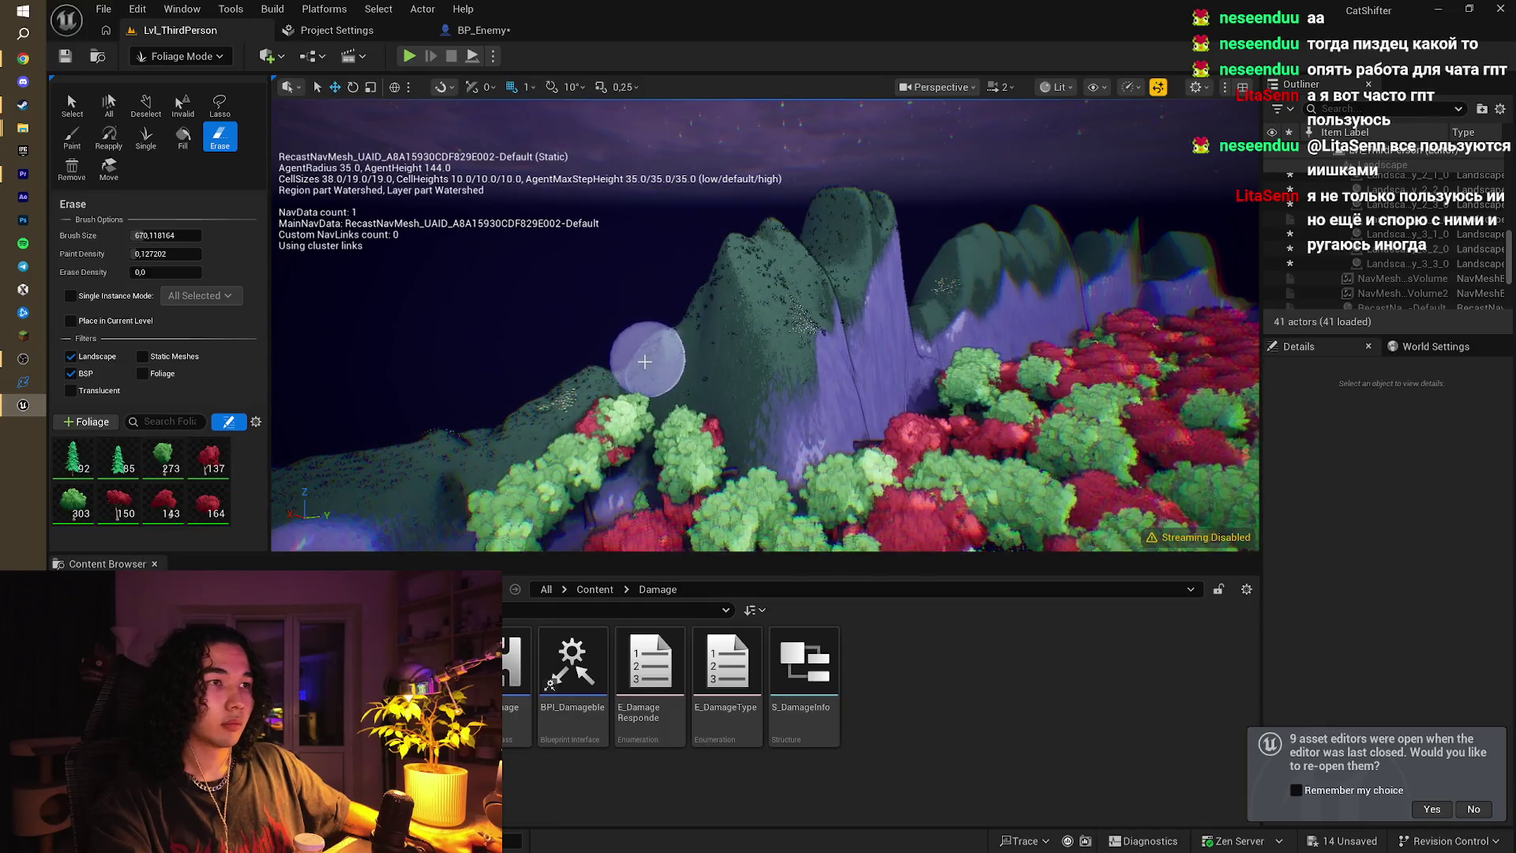
# Step: Erase a few tree instances along the cliff edge, dropping the count from 274 to 269
pyautogui.scroll(5, 645, 361)
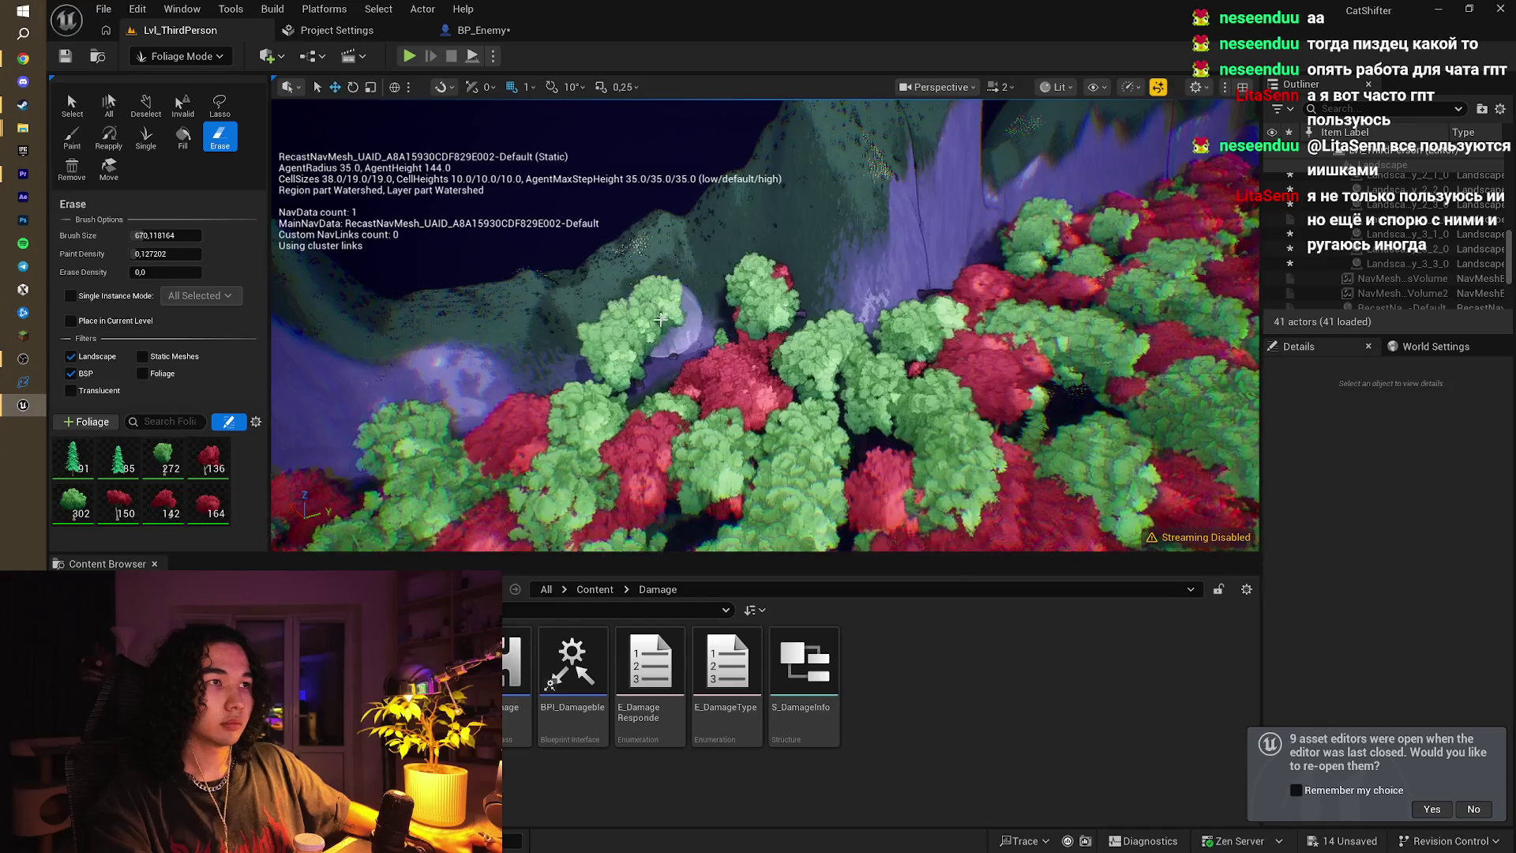
pyautogui.moveTo(702, 307)
pyautogui.mouseDown()
pyautogui.moveTo(710, 298)
pyautogui.moveTo(580, 348)
pyautogui.mouseUp()
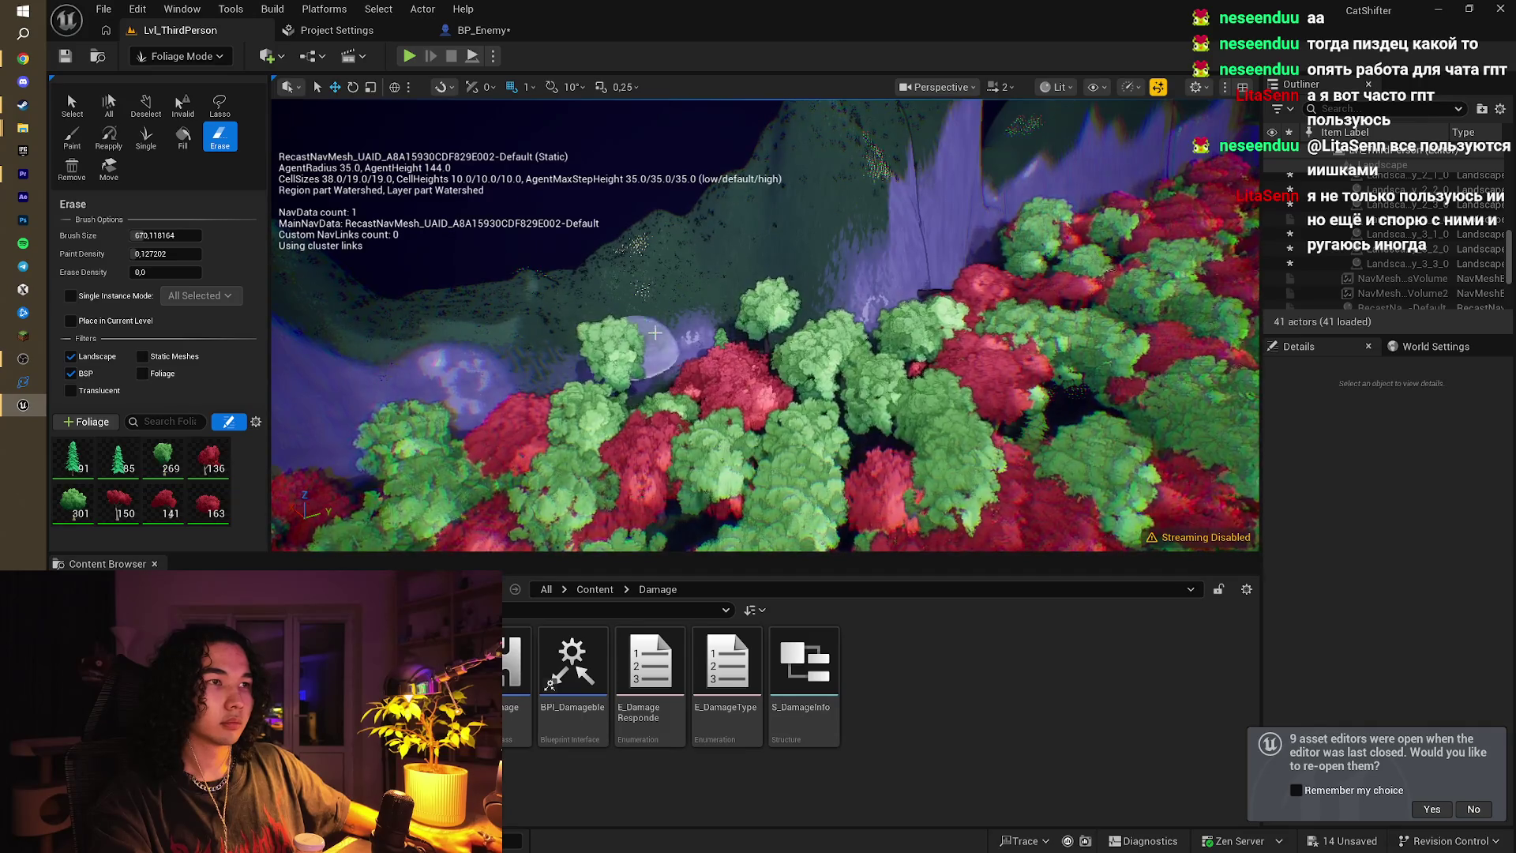
pyautogui.moveTo(654, 332)
pyautogui.mouseDown()
pyautogui.moveTo(654, 379)
pyautogui.moveTo(631, 403)
pyautogui.moveTo(631, 489)
pyautogui.mouseUp()
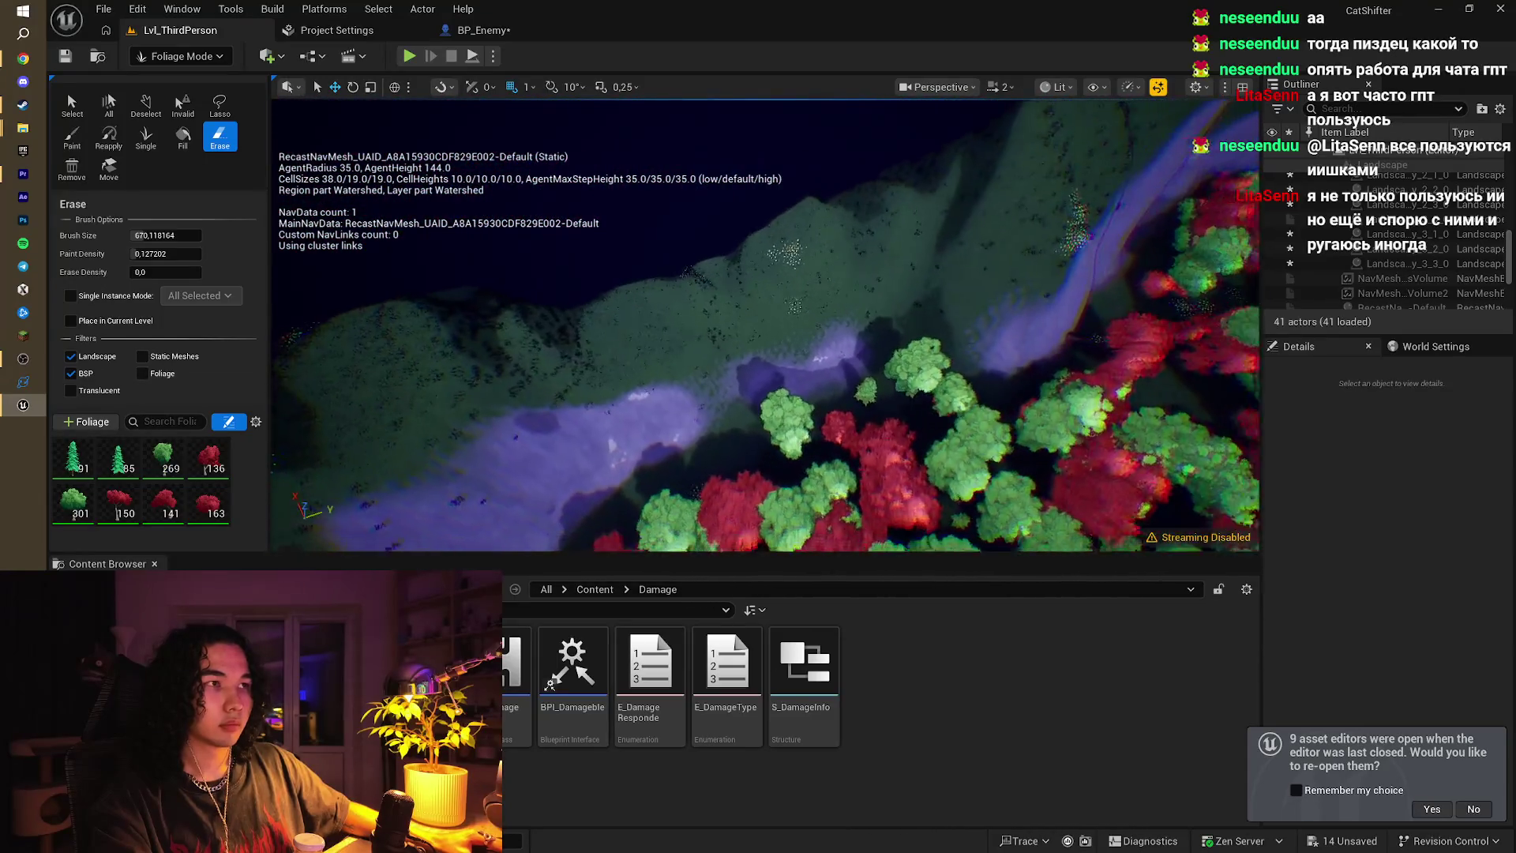
# Step: Switch from Foliage Mode to Landscape Mode's Sculpt tools and turn the view toward the forest
pyautogui.click(179, 57)
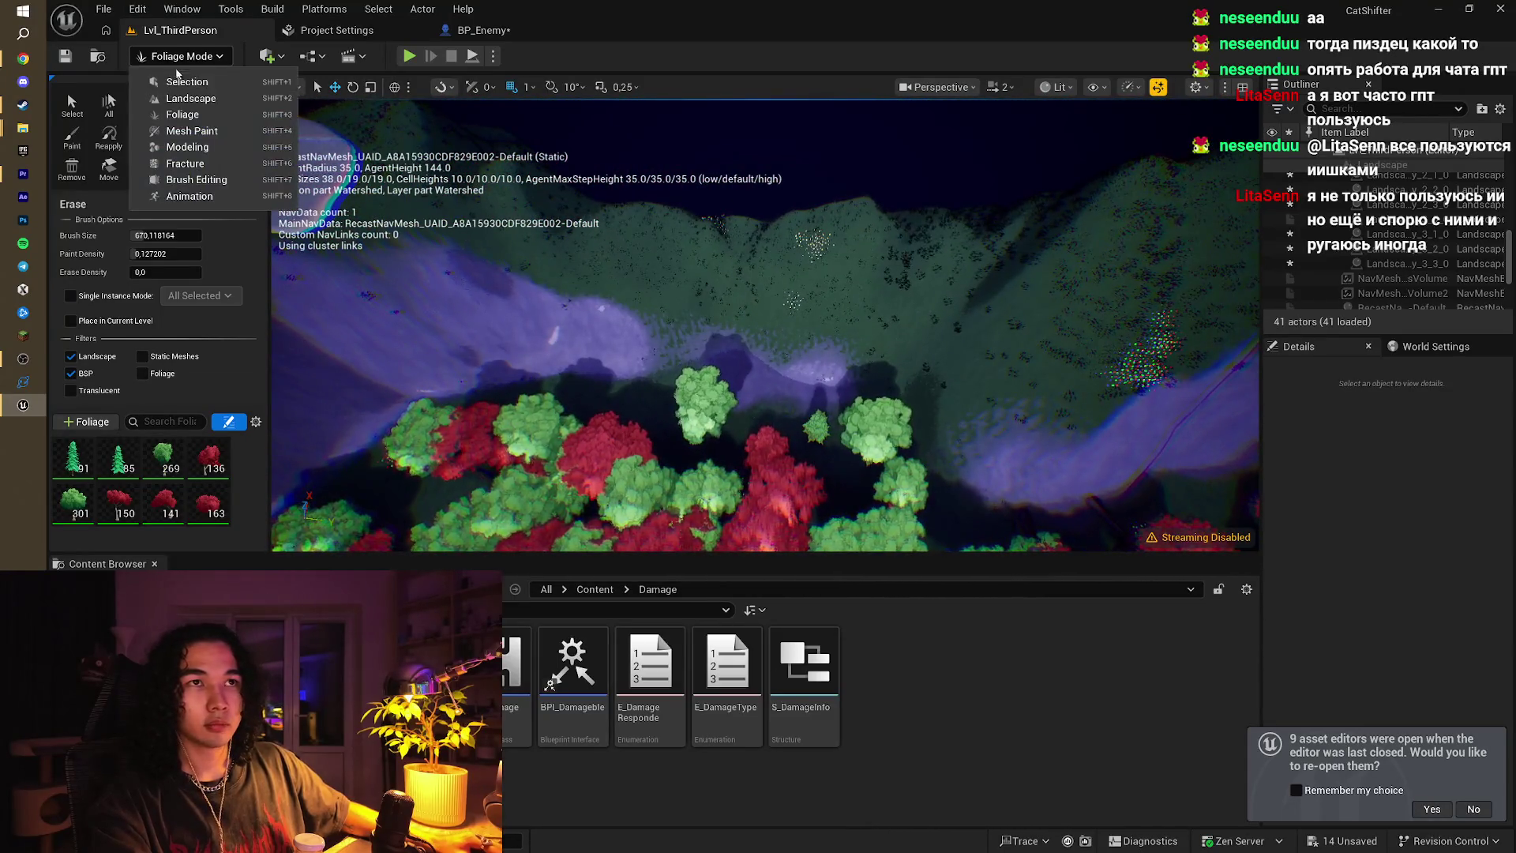
pyautogui.click(183, 98)
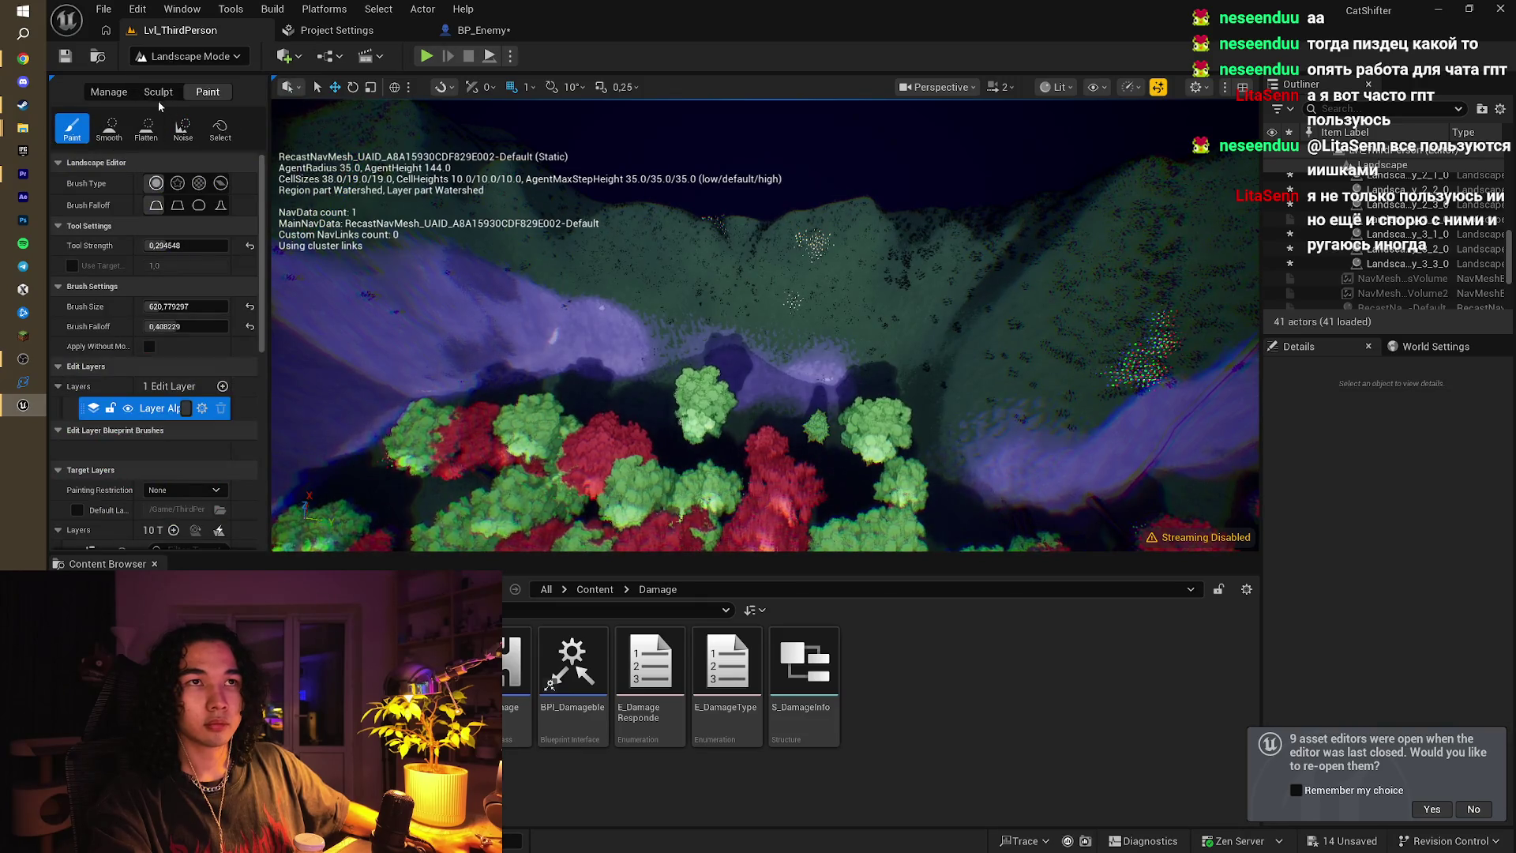
pyautogui.click(158, 95)
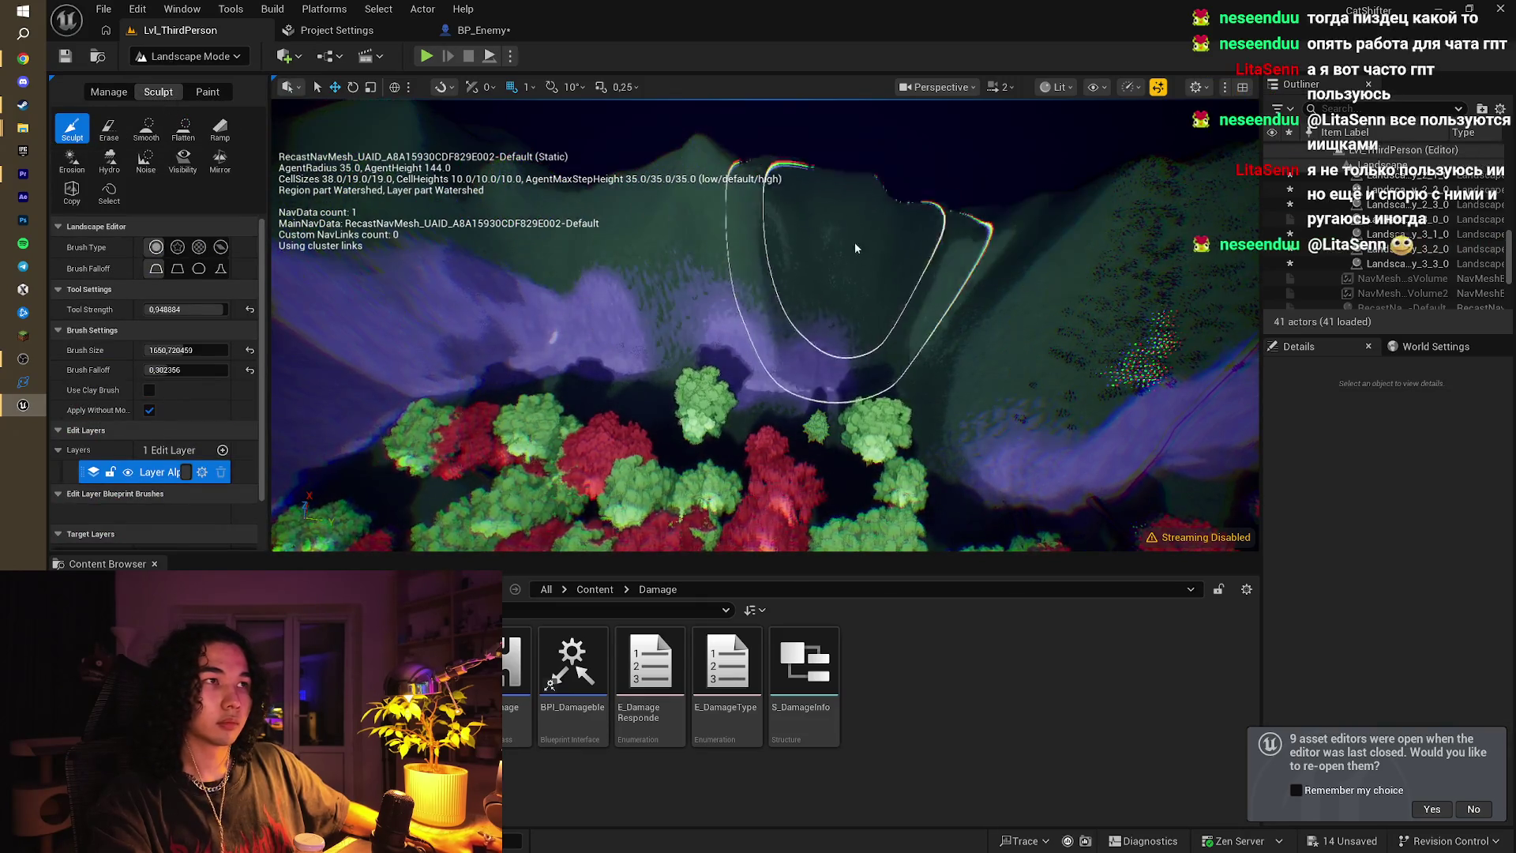
pyautogui.moveTo(917, 244); pyautogui.dragTo(918, 244)
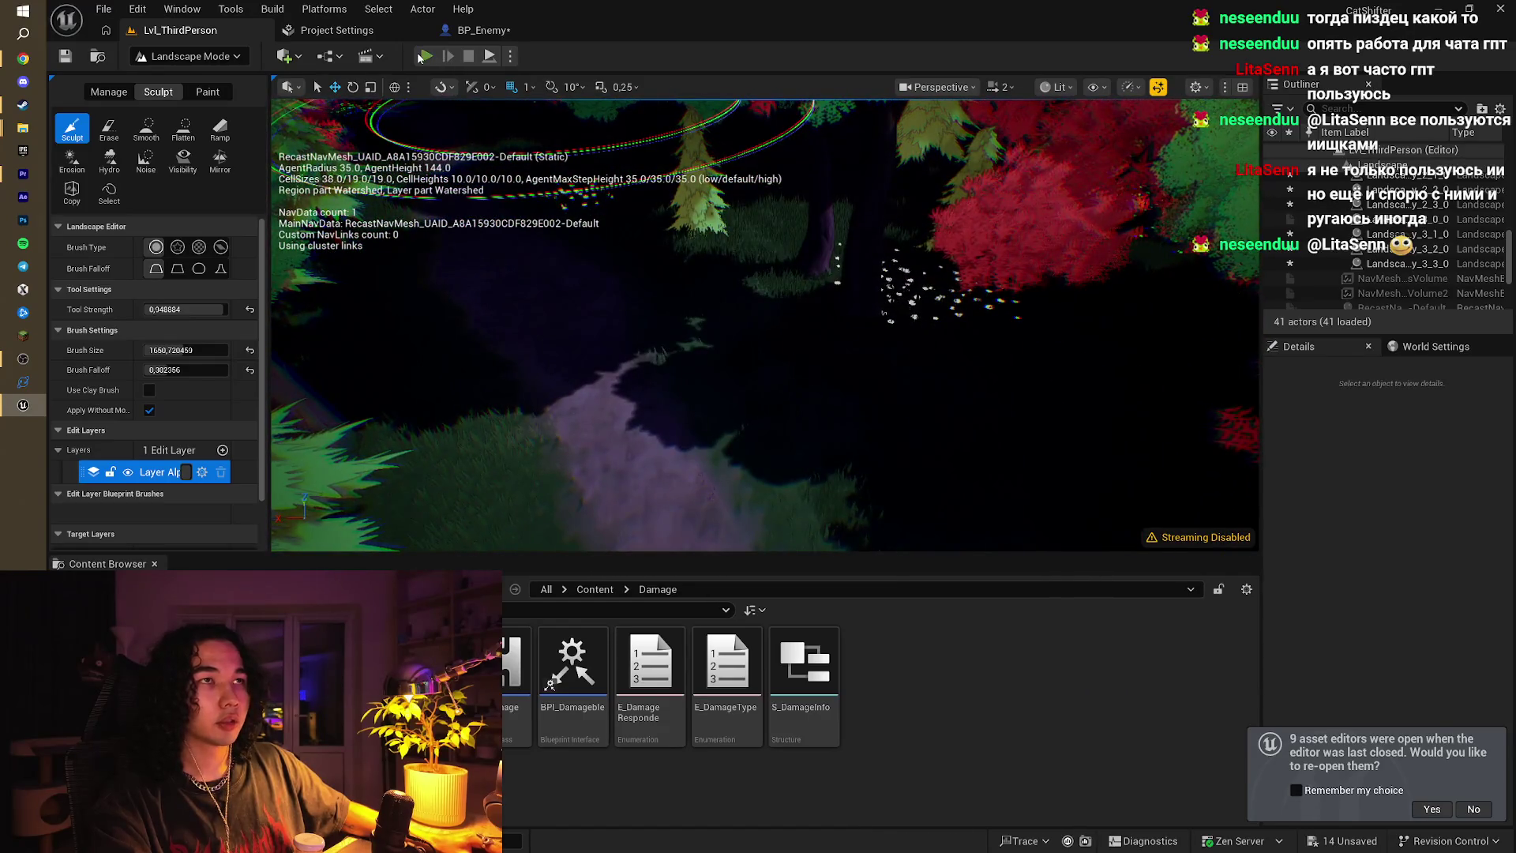
# Step: Play-test the level, running the sheep along the forest path past the red trees and enemy
pyautogui.click(419, 56)
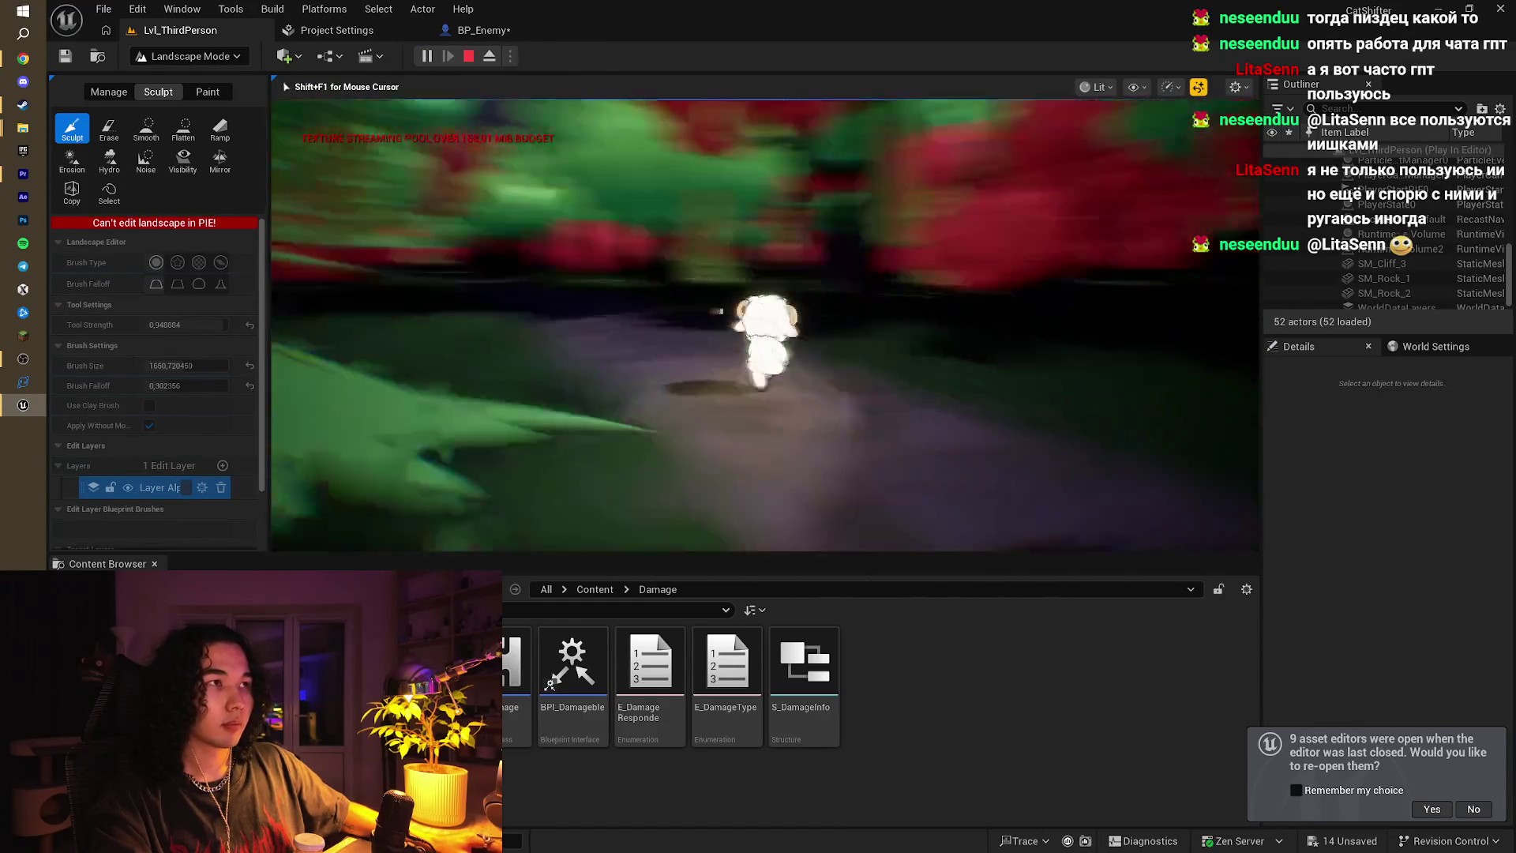
pyautogui.press('w')
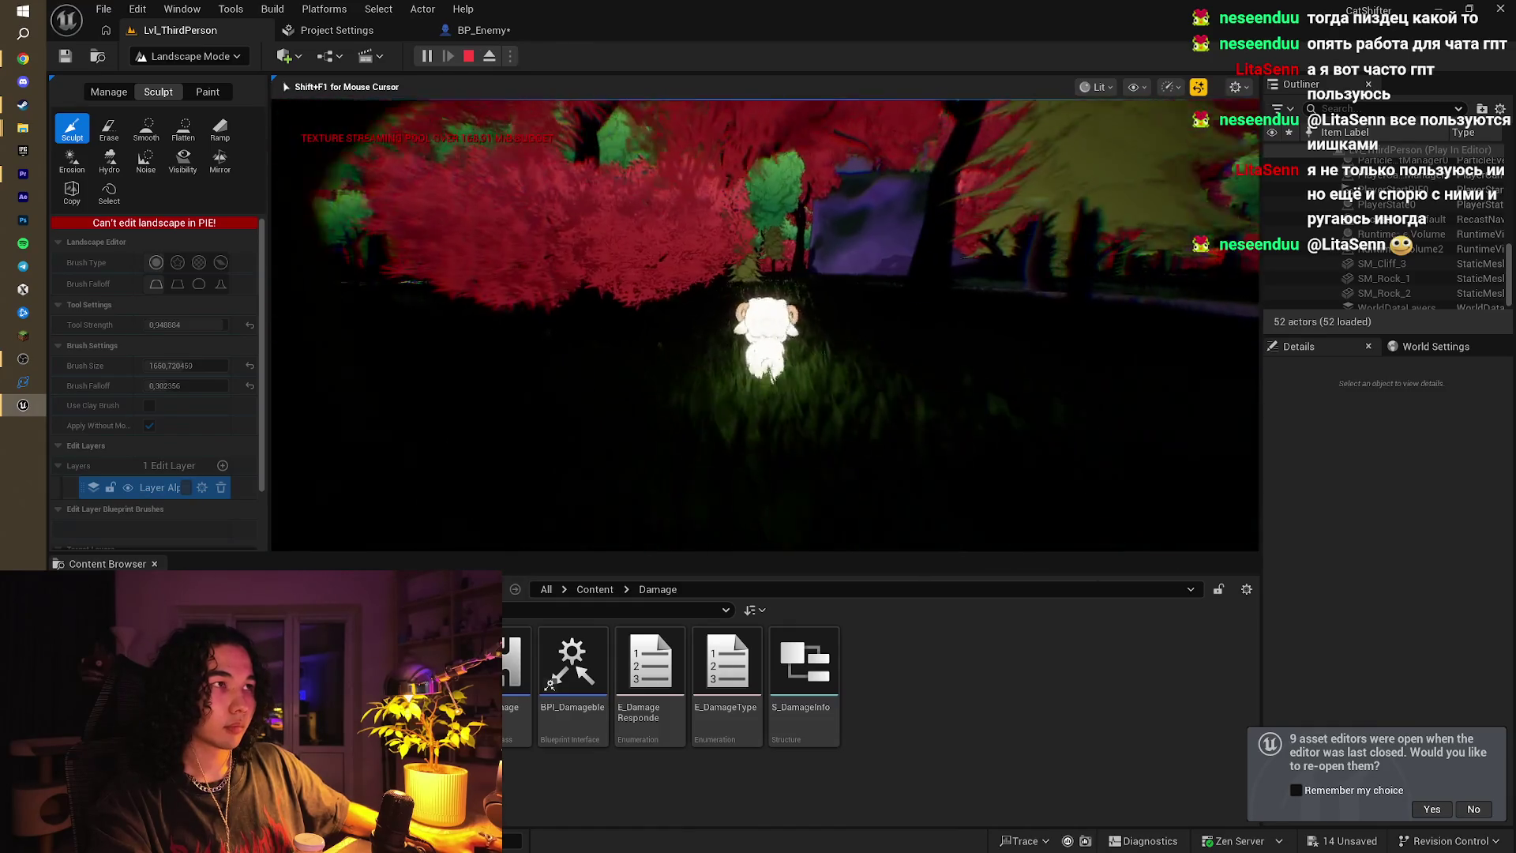
pyautogui.press('w')
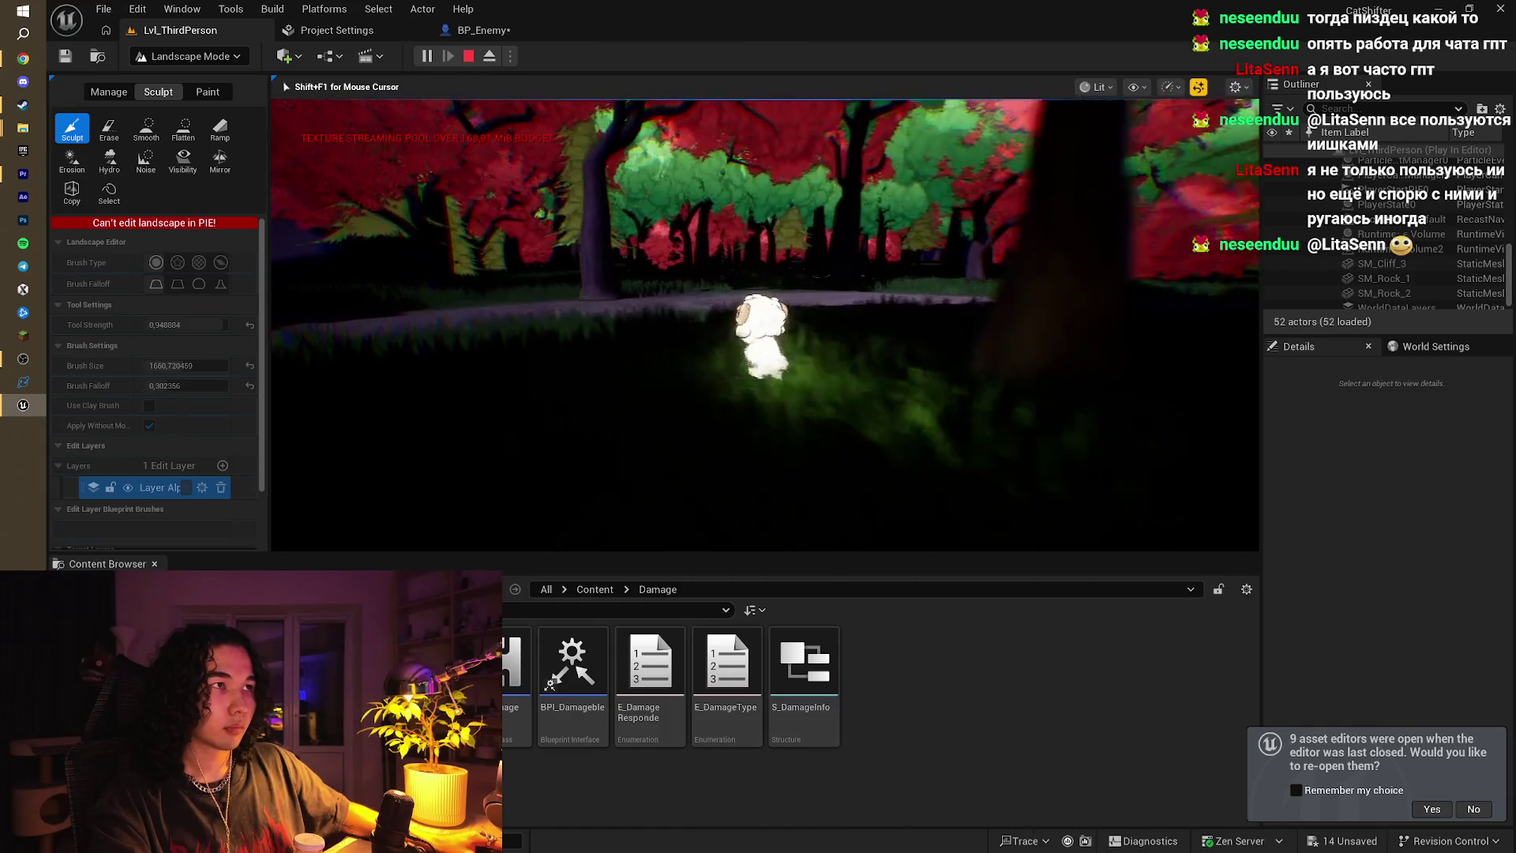
pyautogui.press('w')
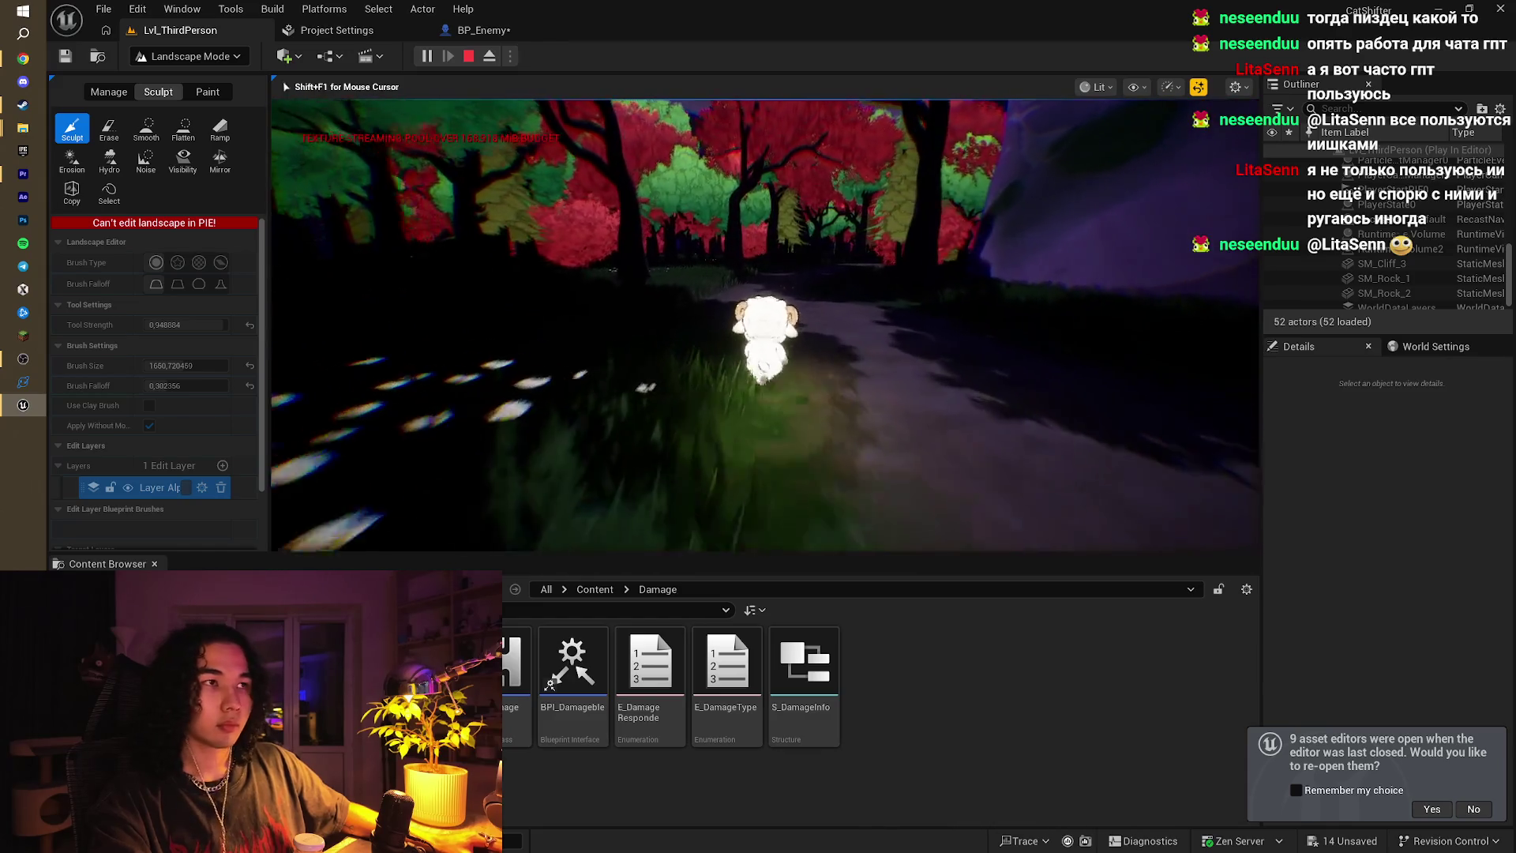
pyautogui.press('w')
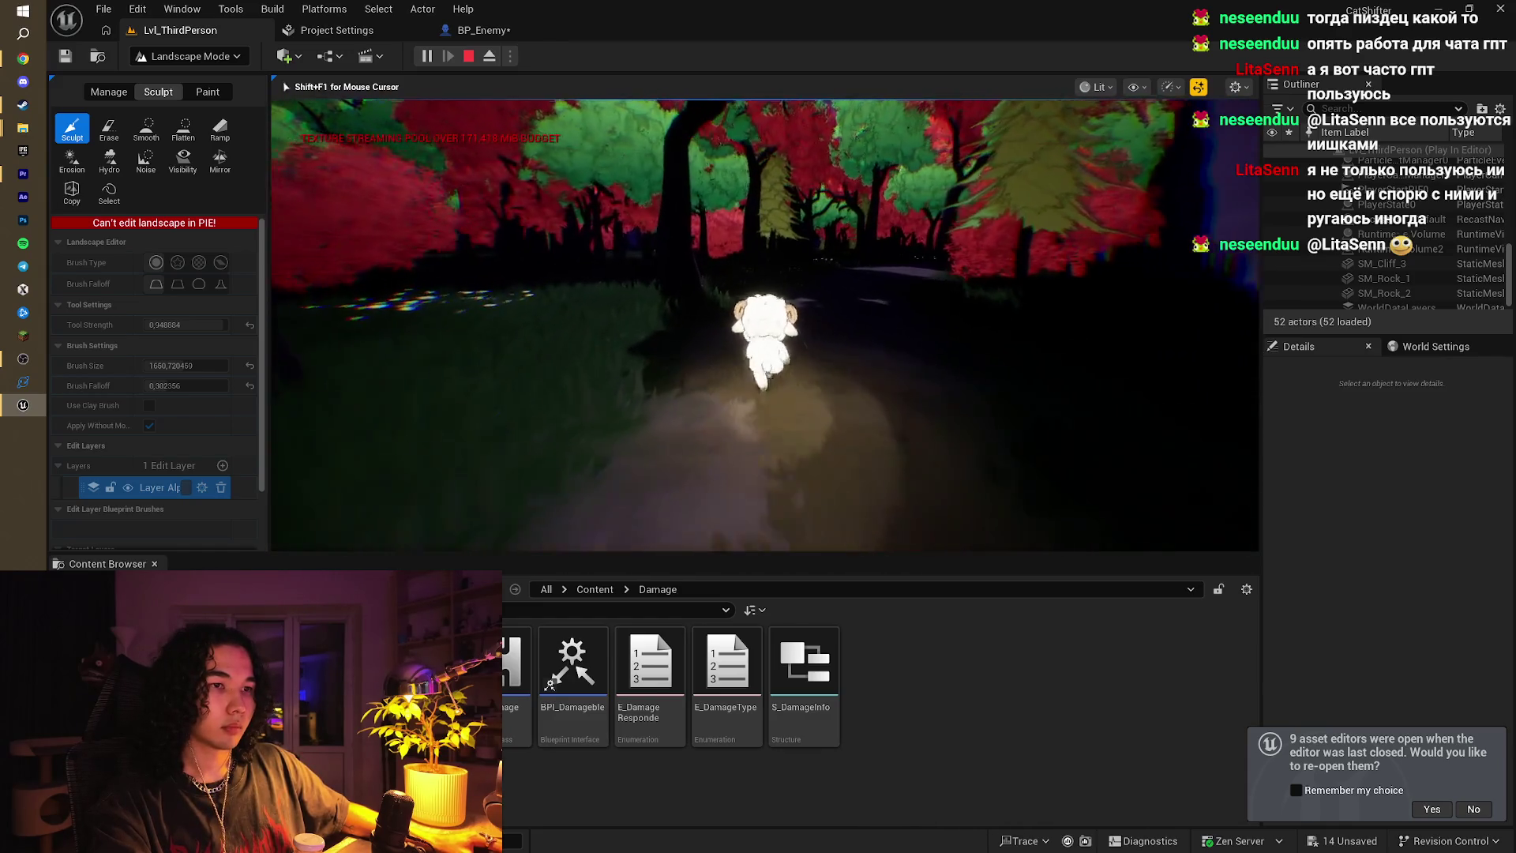
pyautogui.press('w')
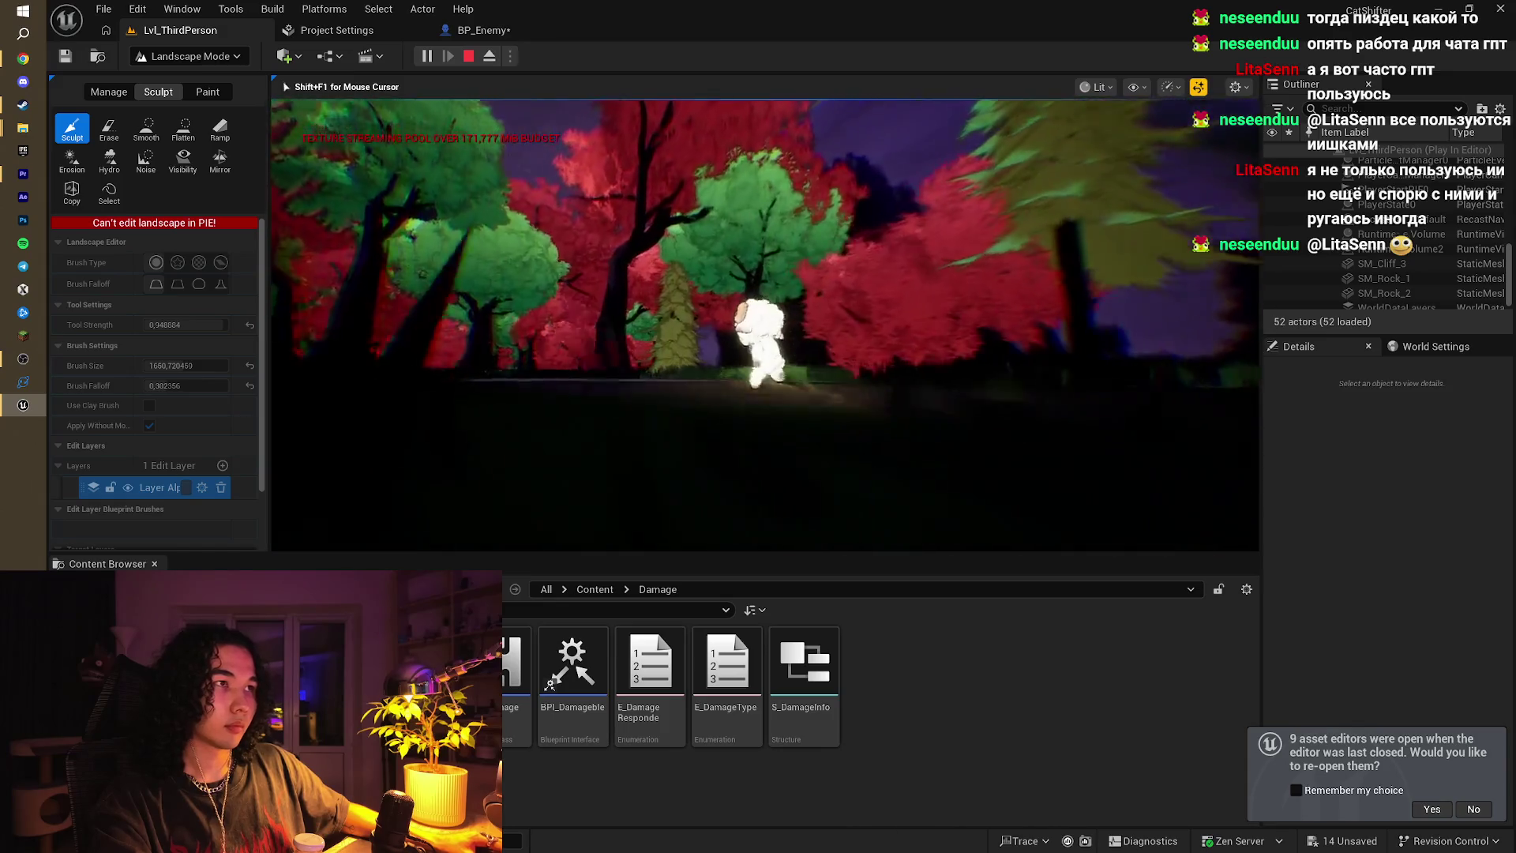
pyautogui.press('w')
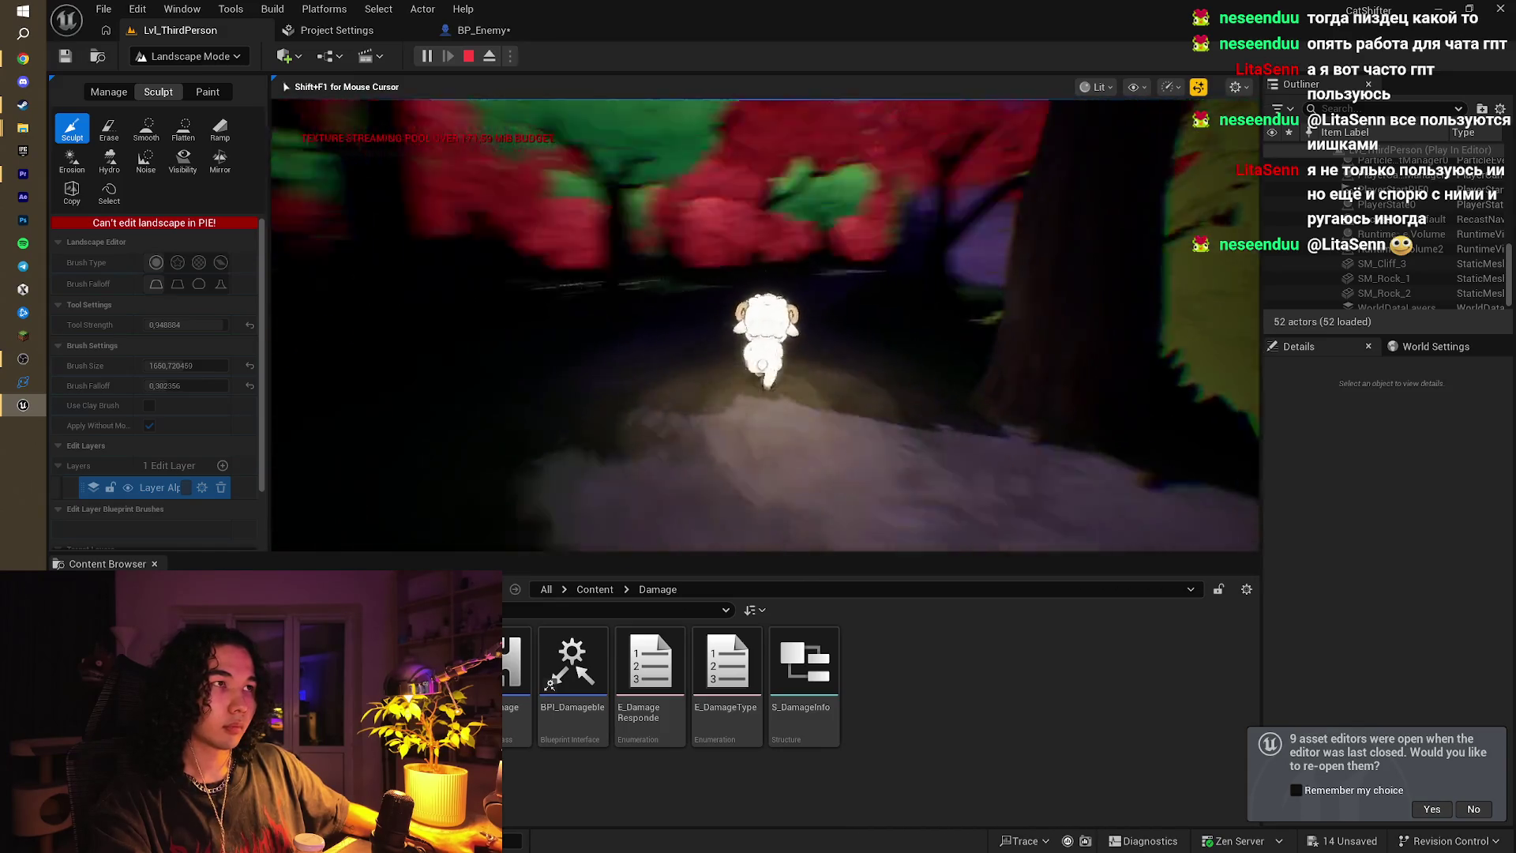
pyautogui.press('w')
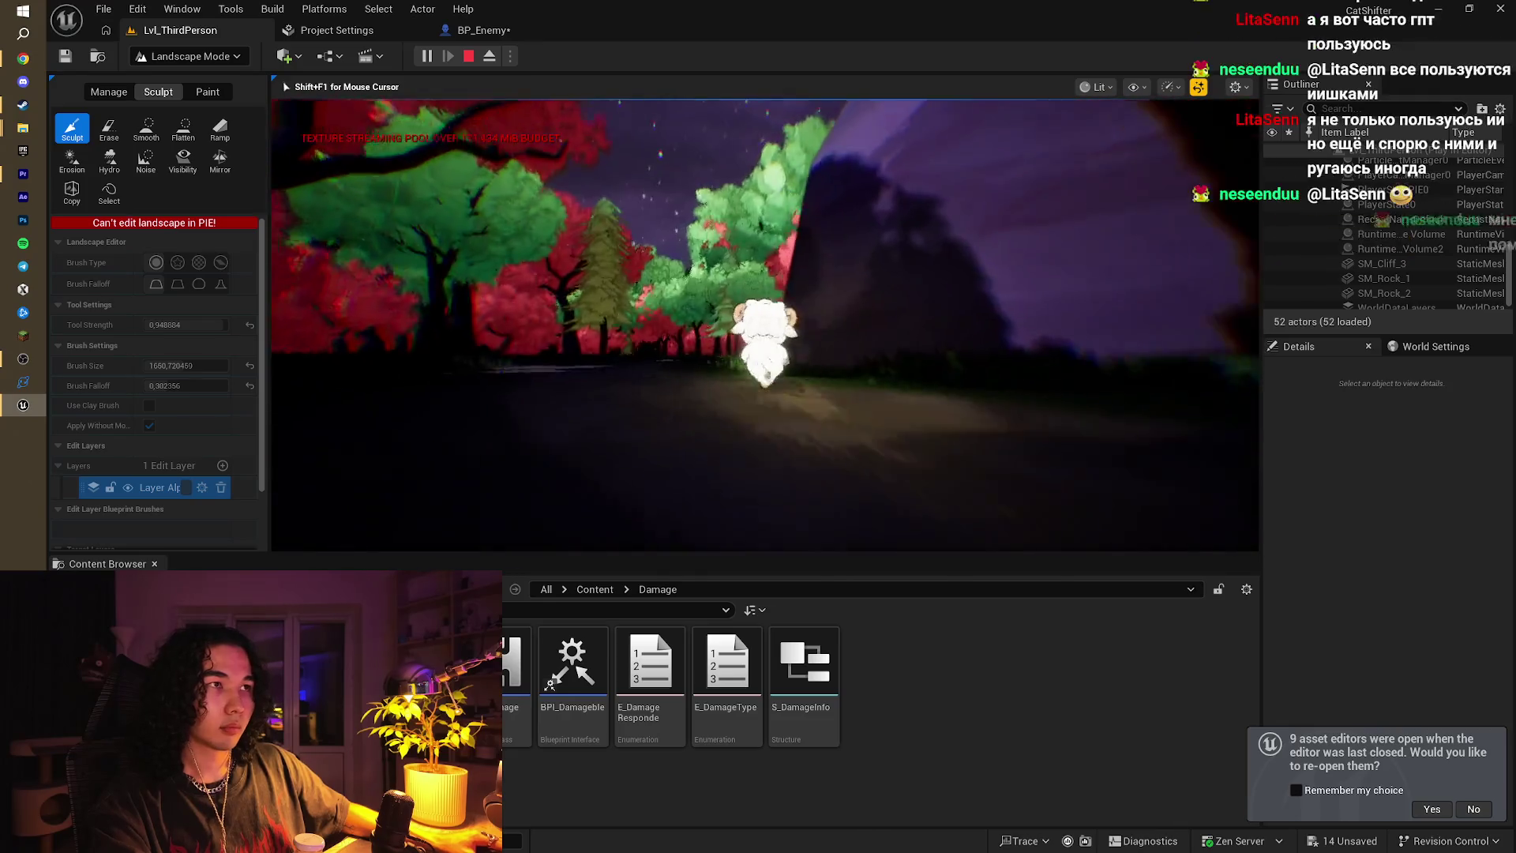
pyautogui.press('w')
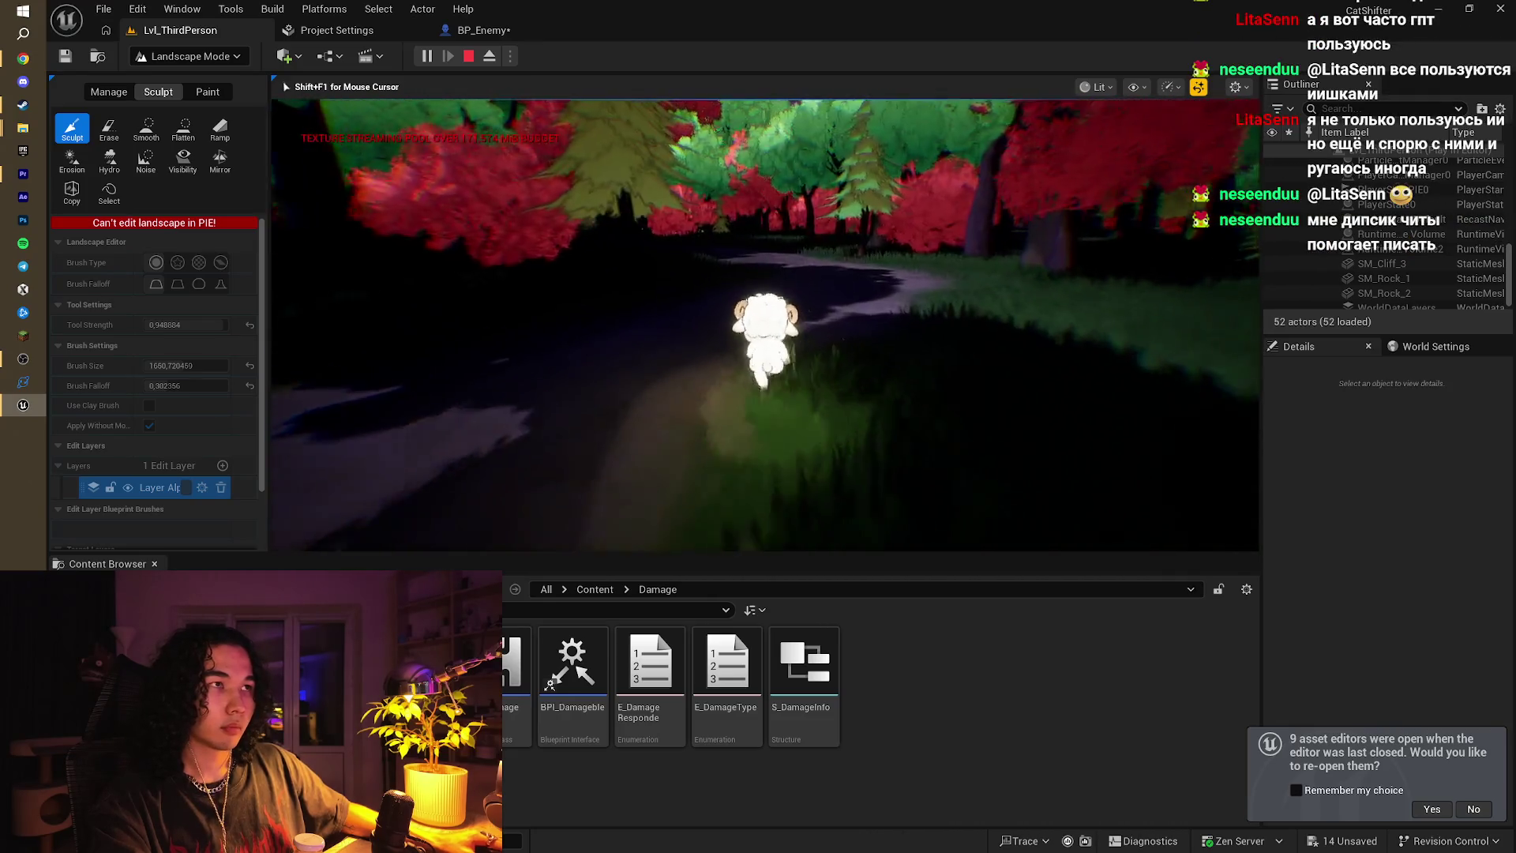
pyautogui.press('s')
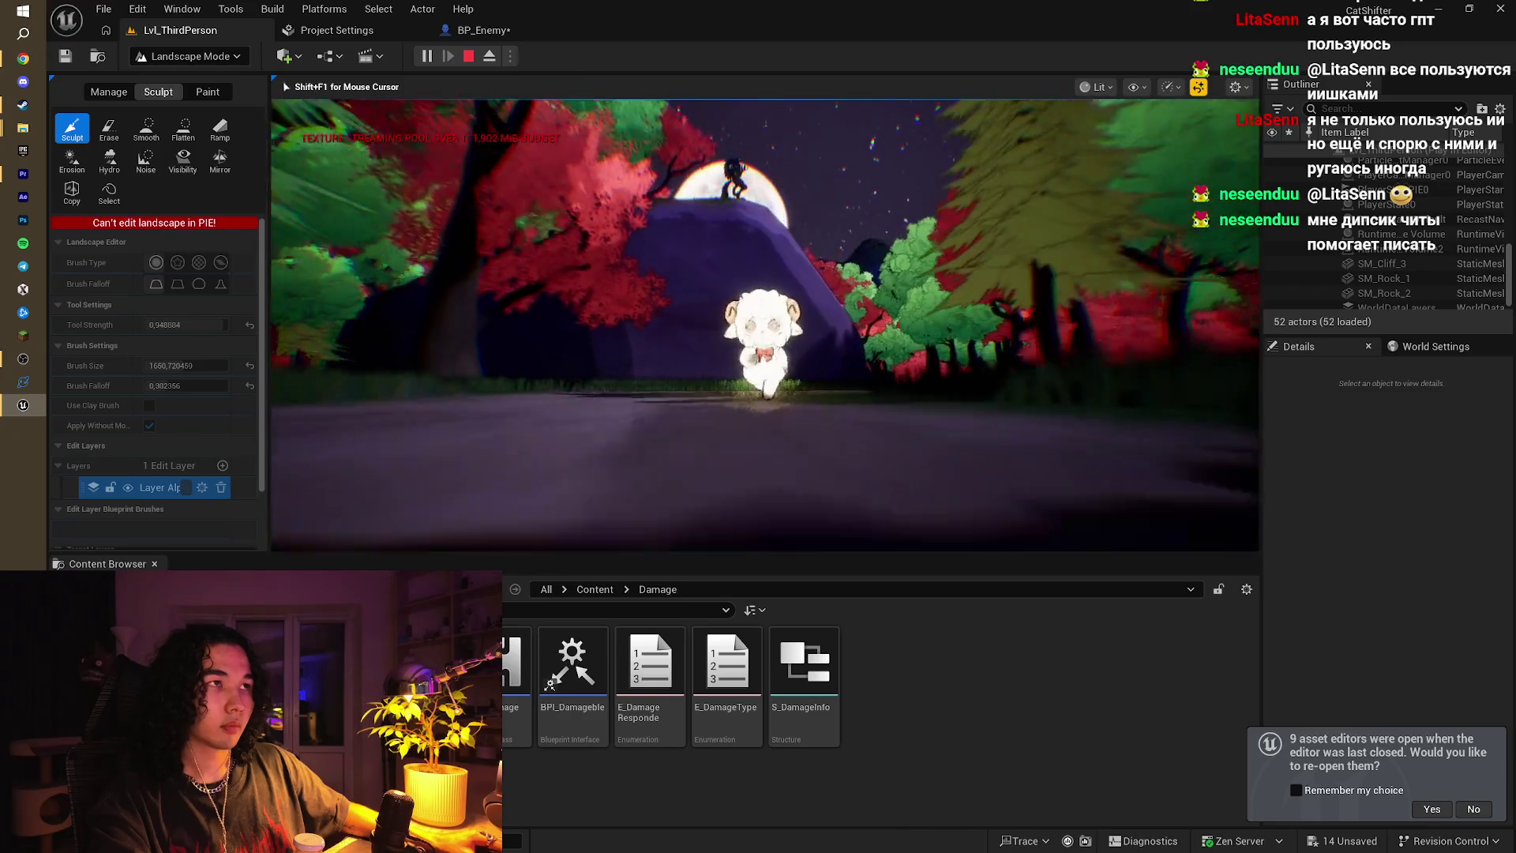
pyautogui.press('s')
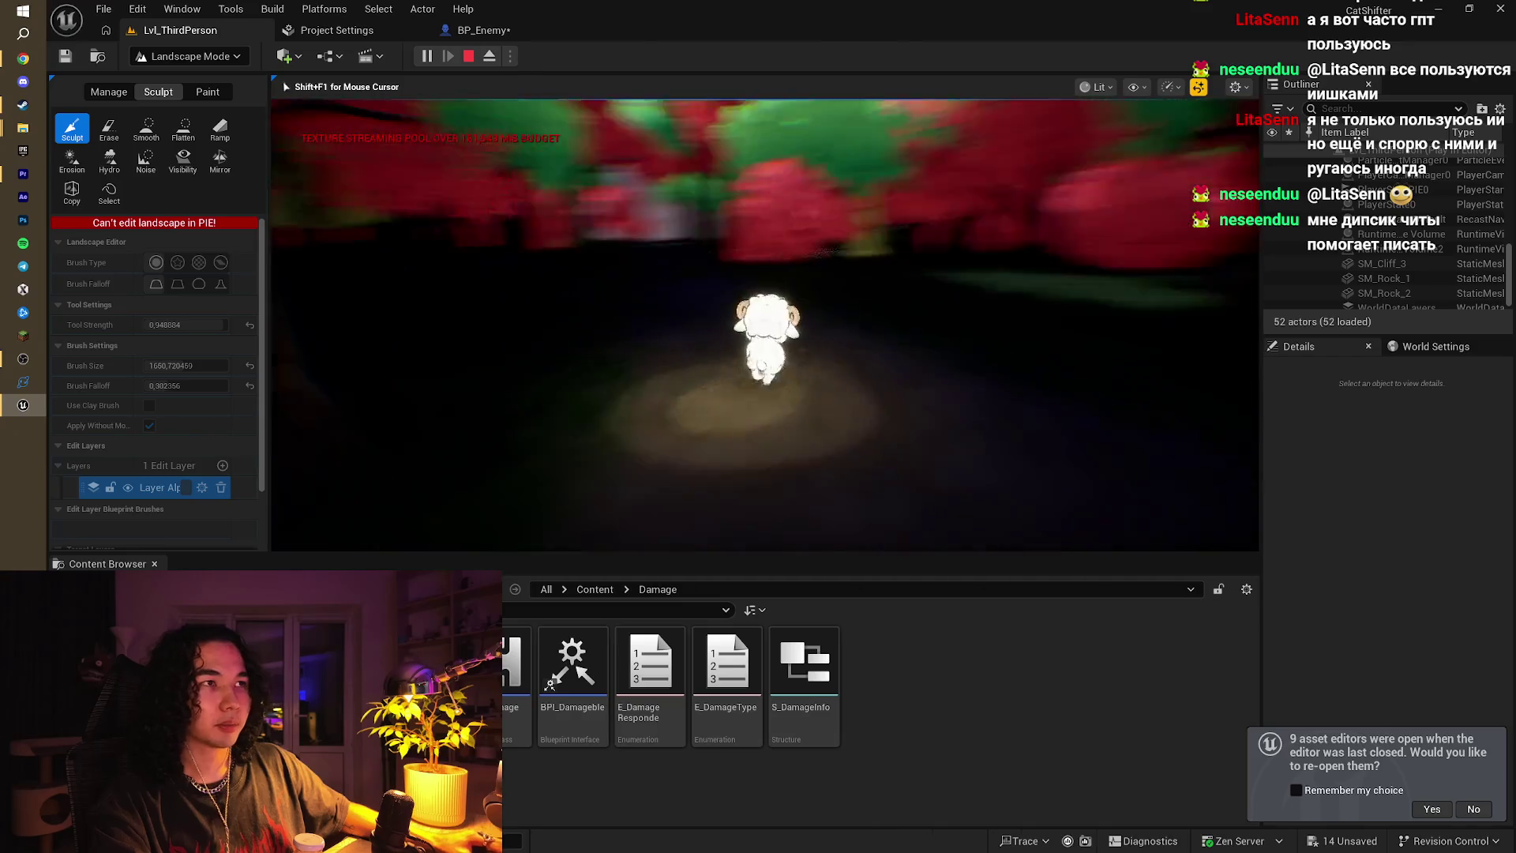
pyautogui.press('w')
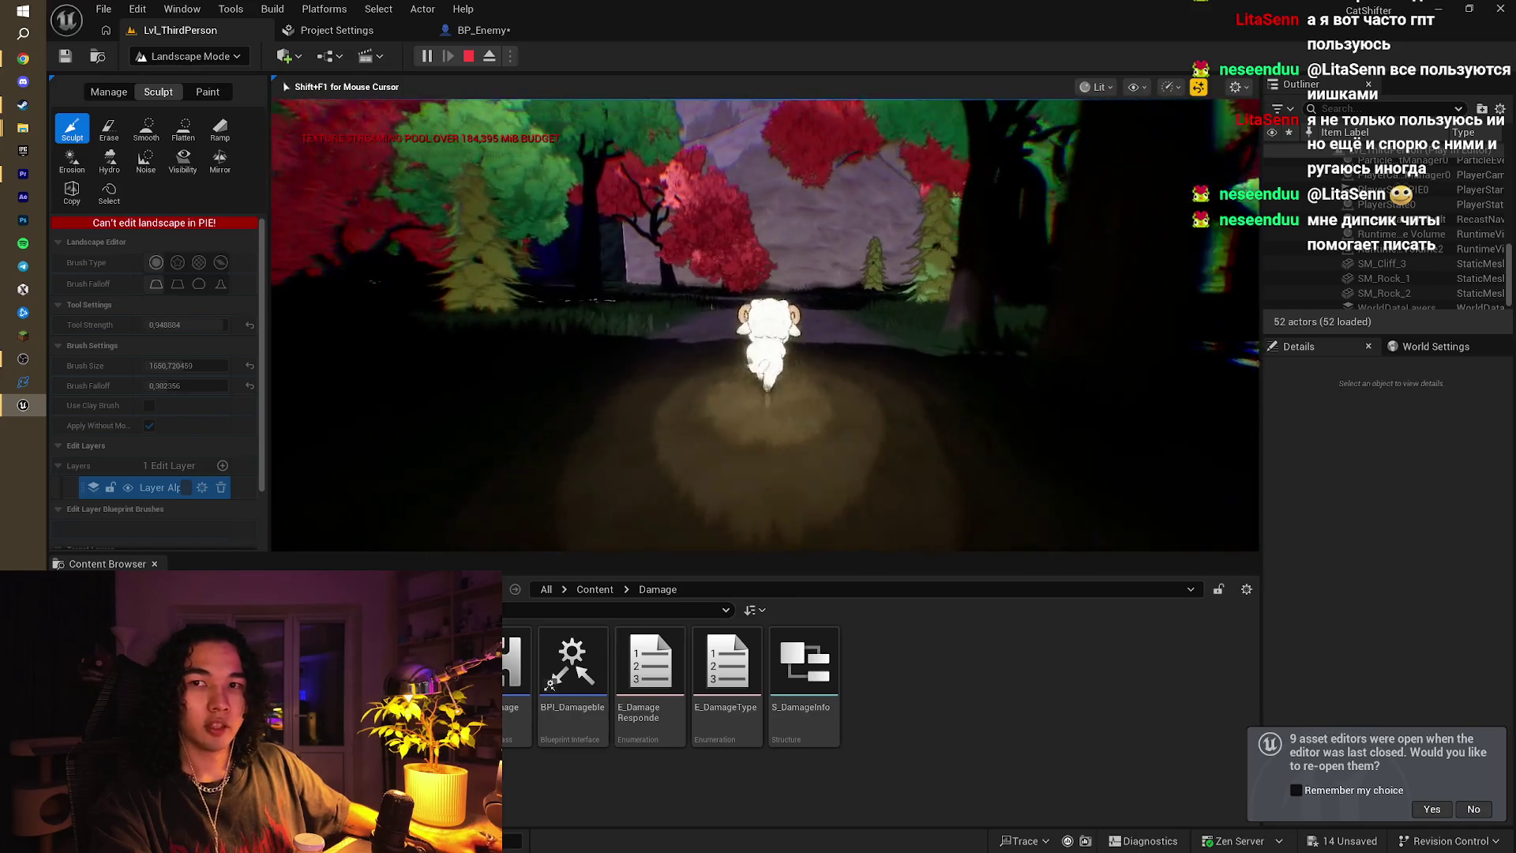
pyautogui.press('w')
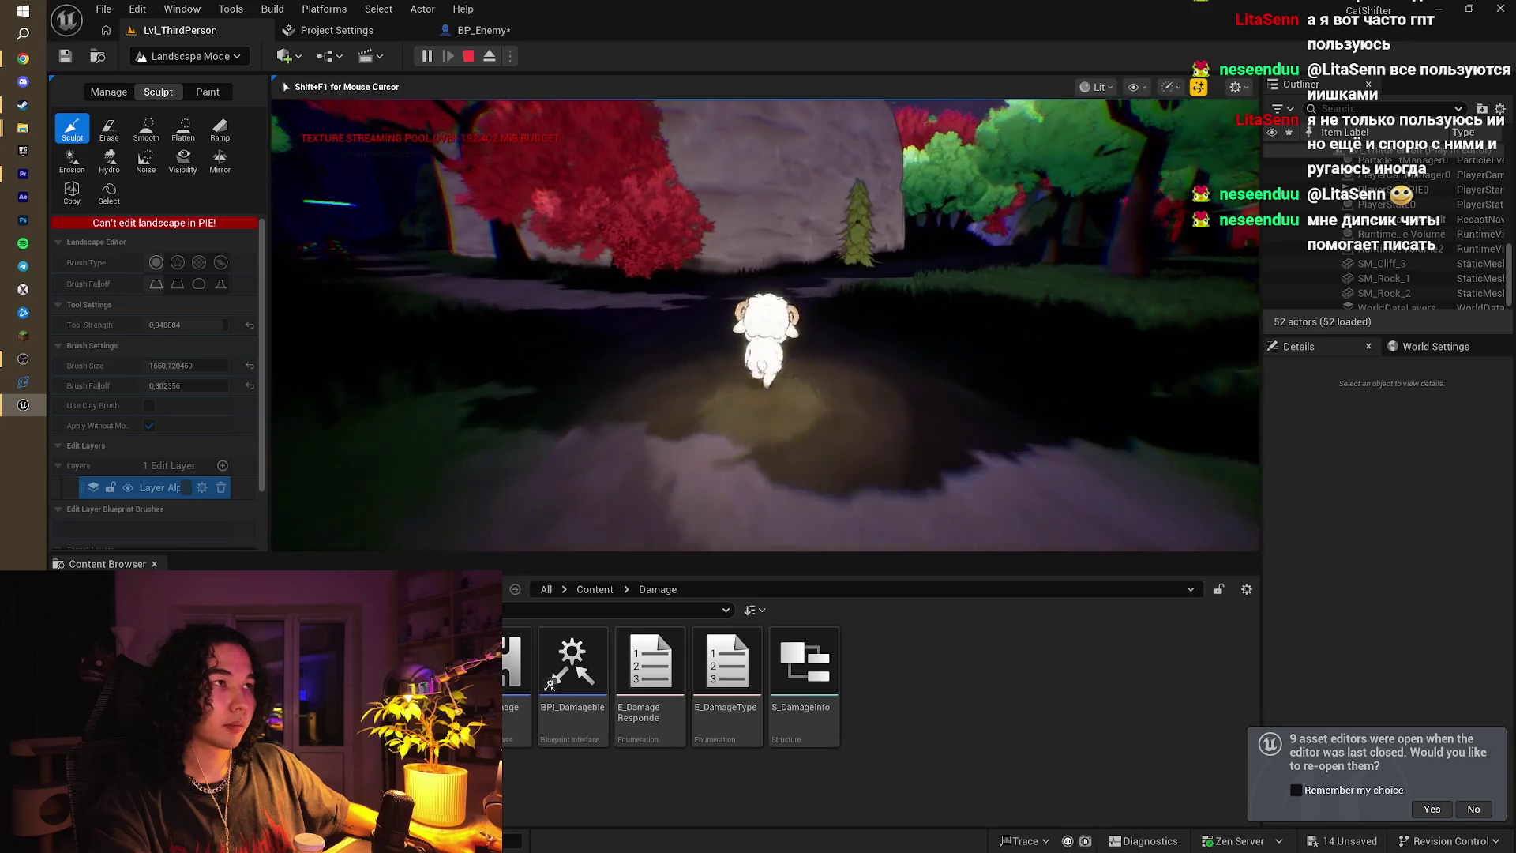
pyautogui.press('s')
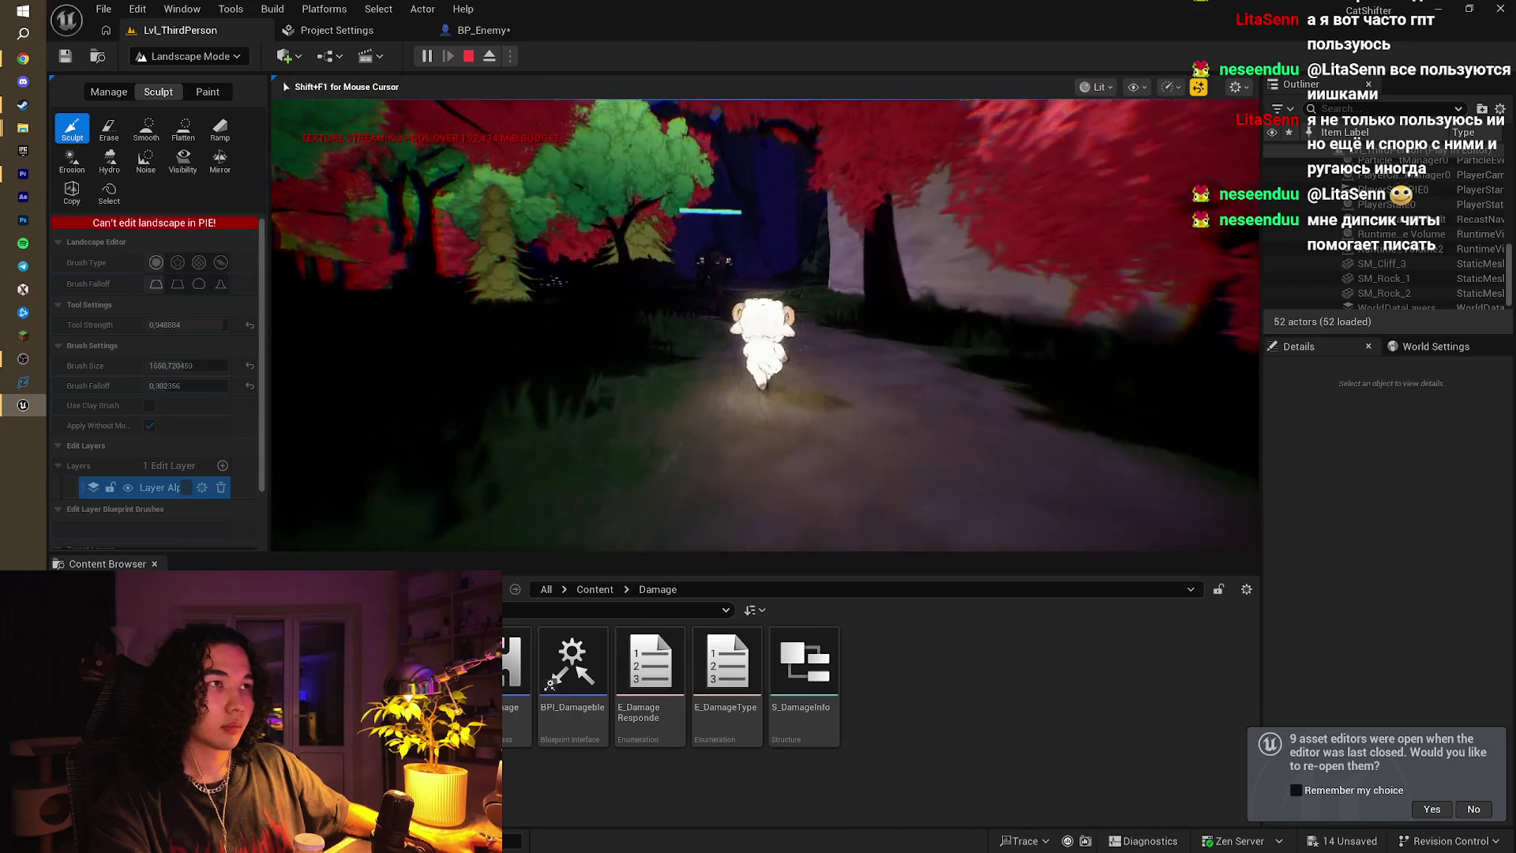
pyautogui.press('w')
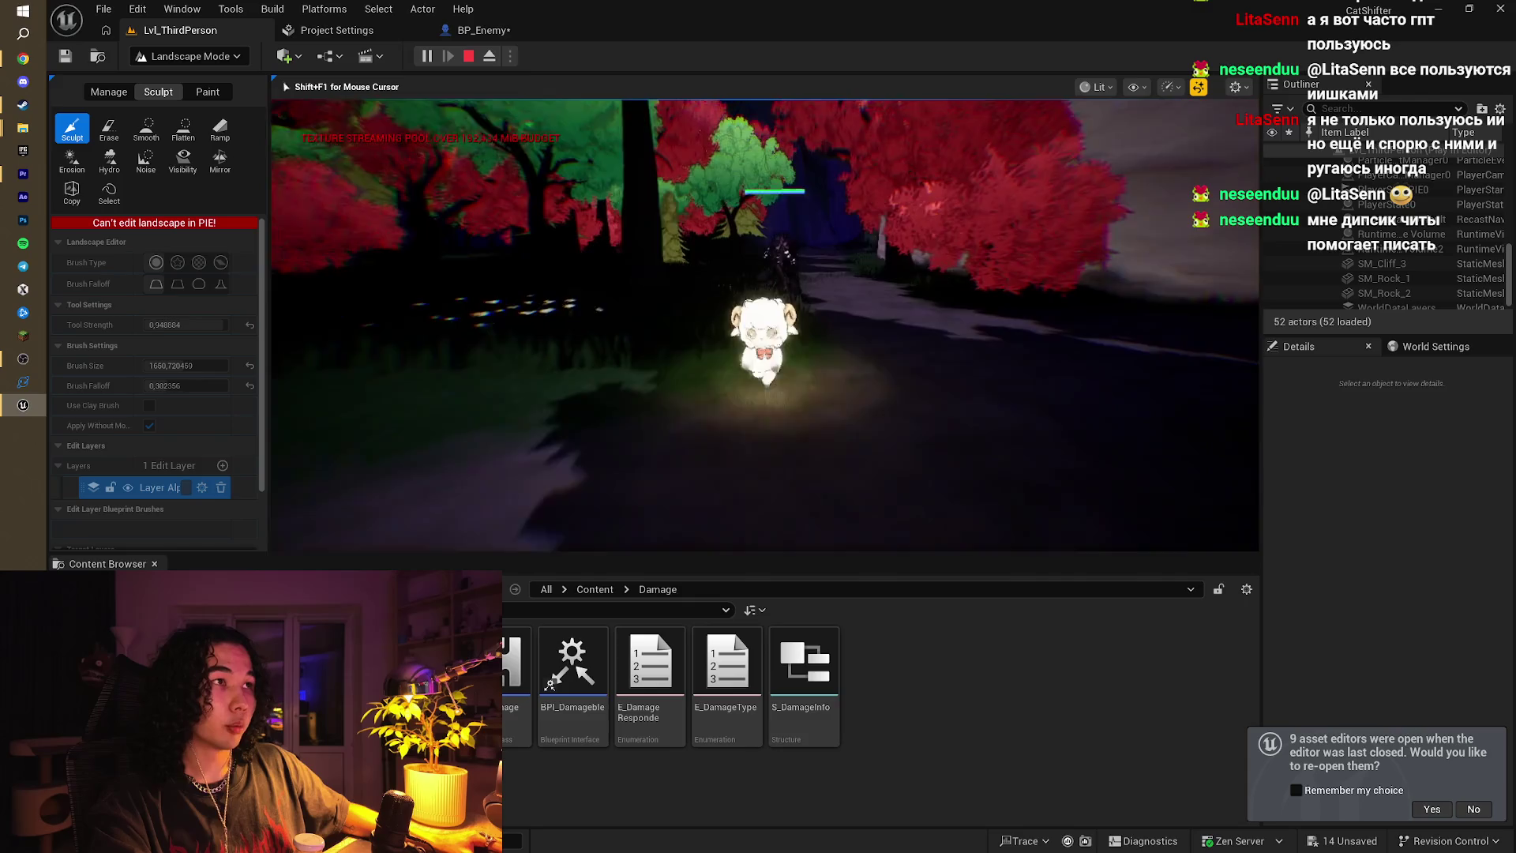
pyautogui.press('w')
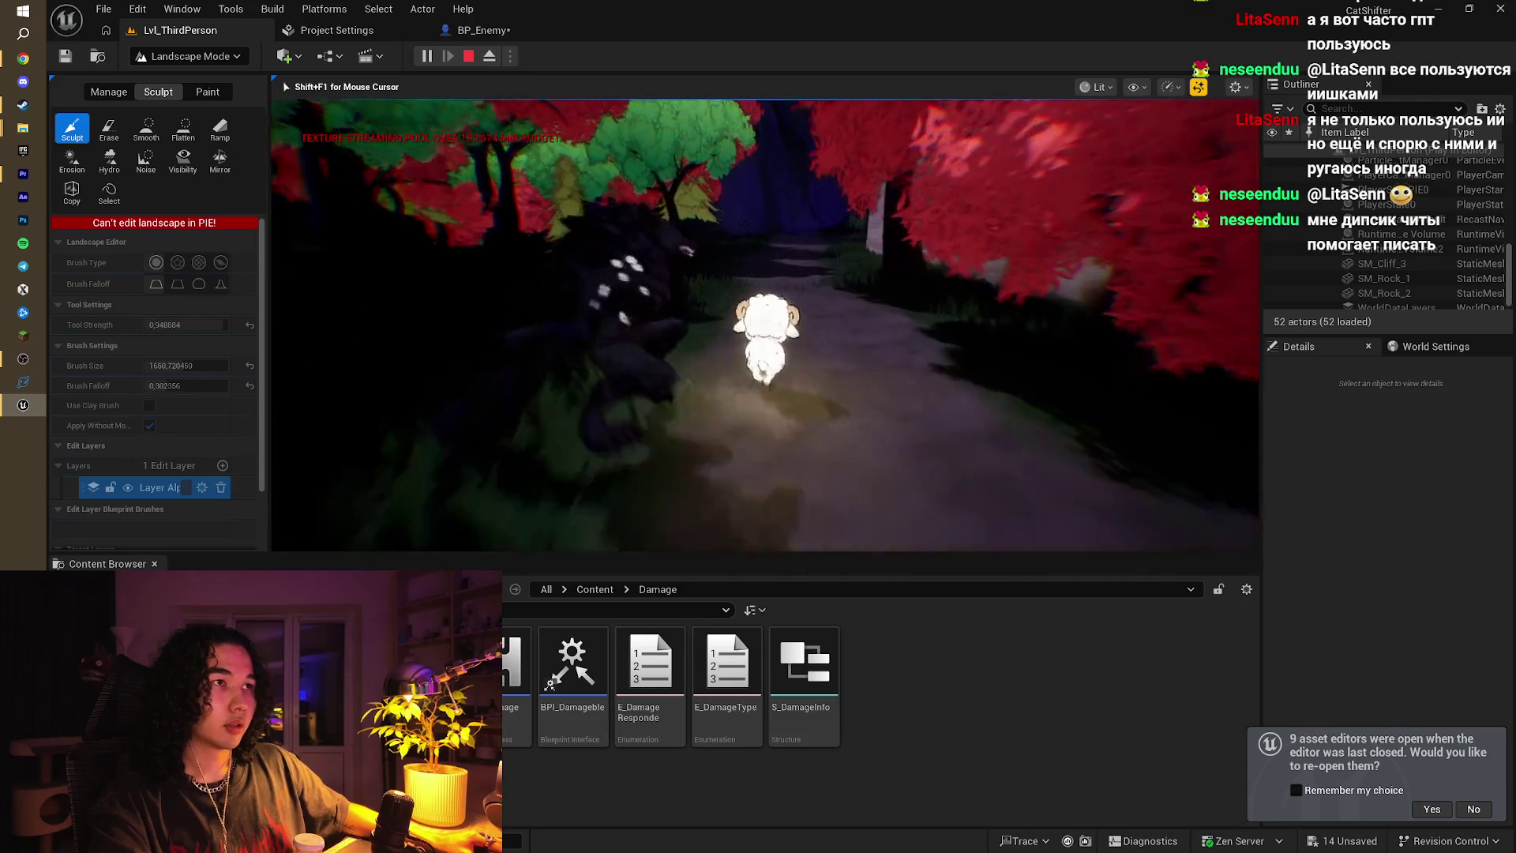
pyautogui.press('w')
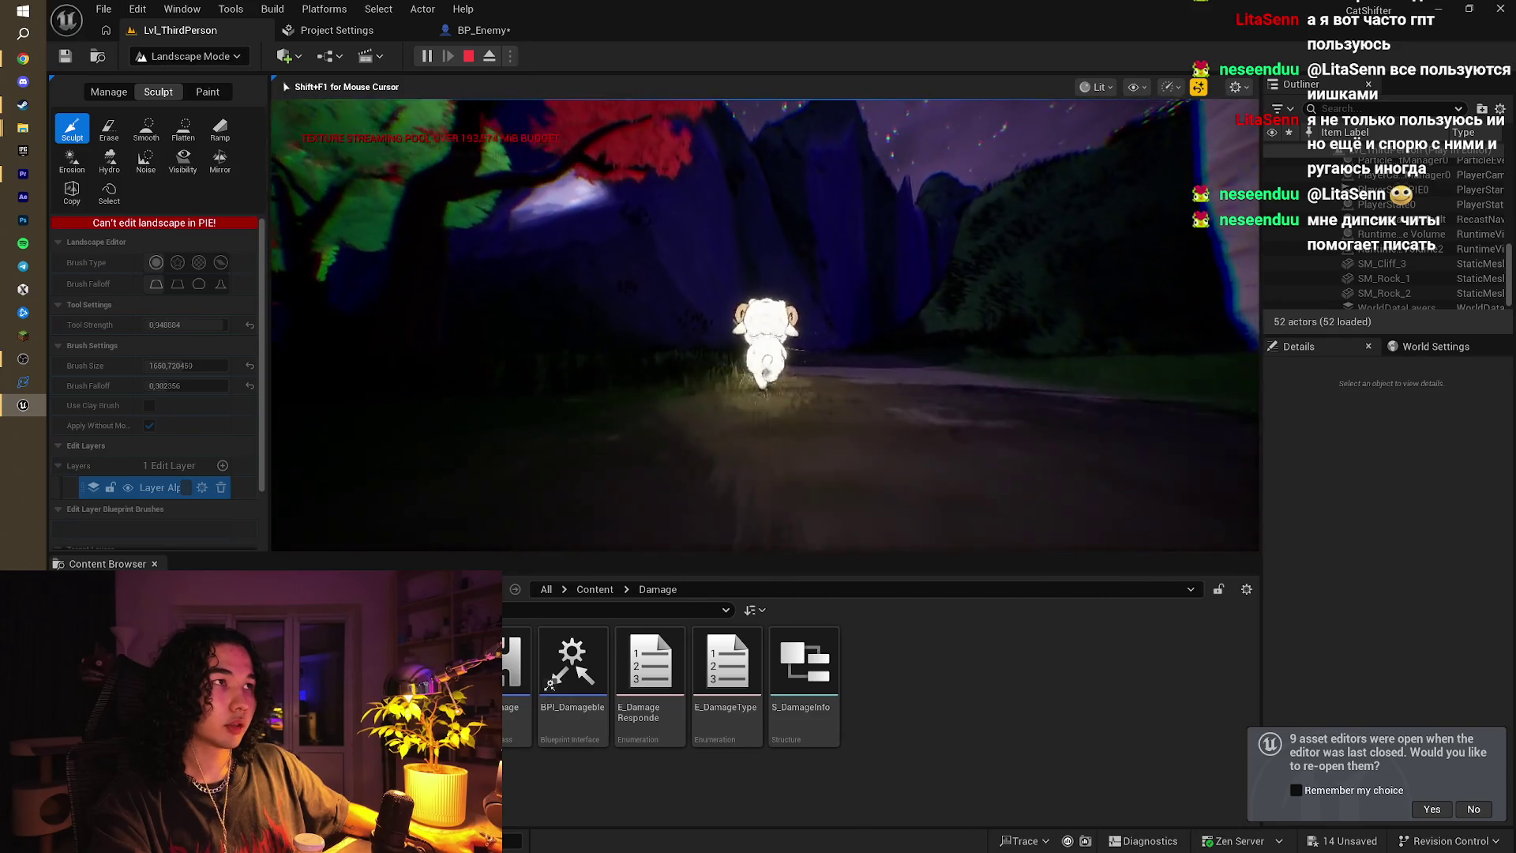
pyautogui.press('w')
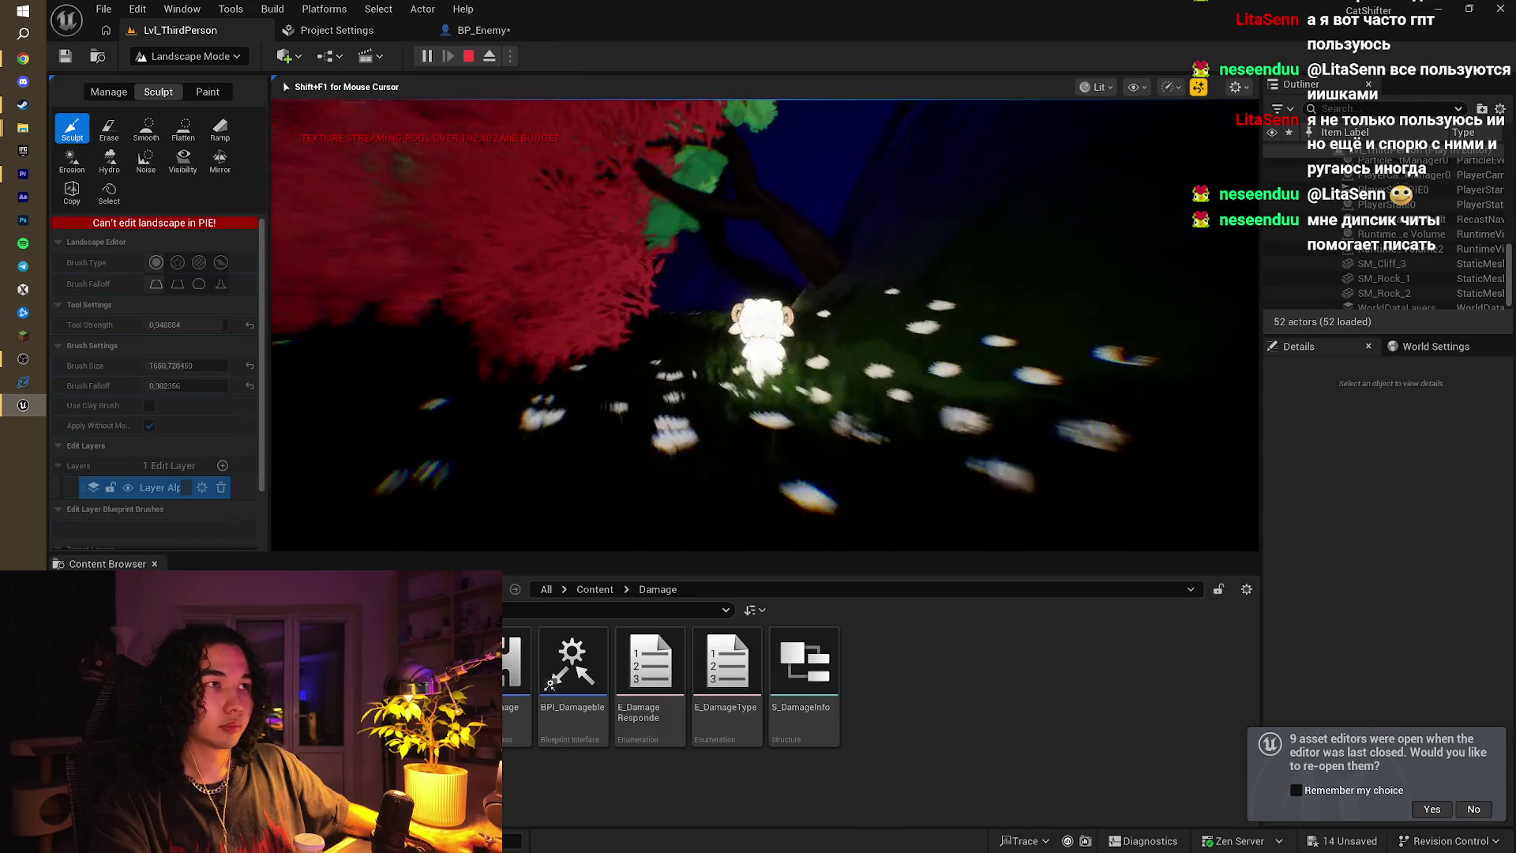
pyautogui.press('w')
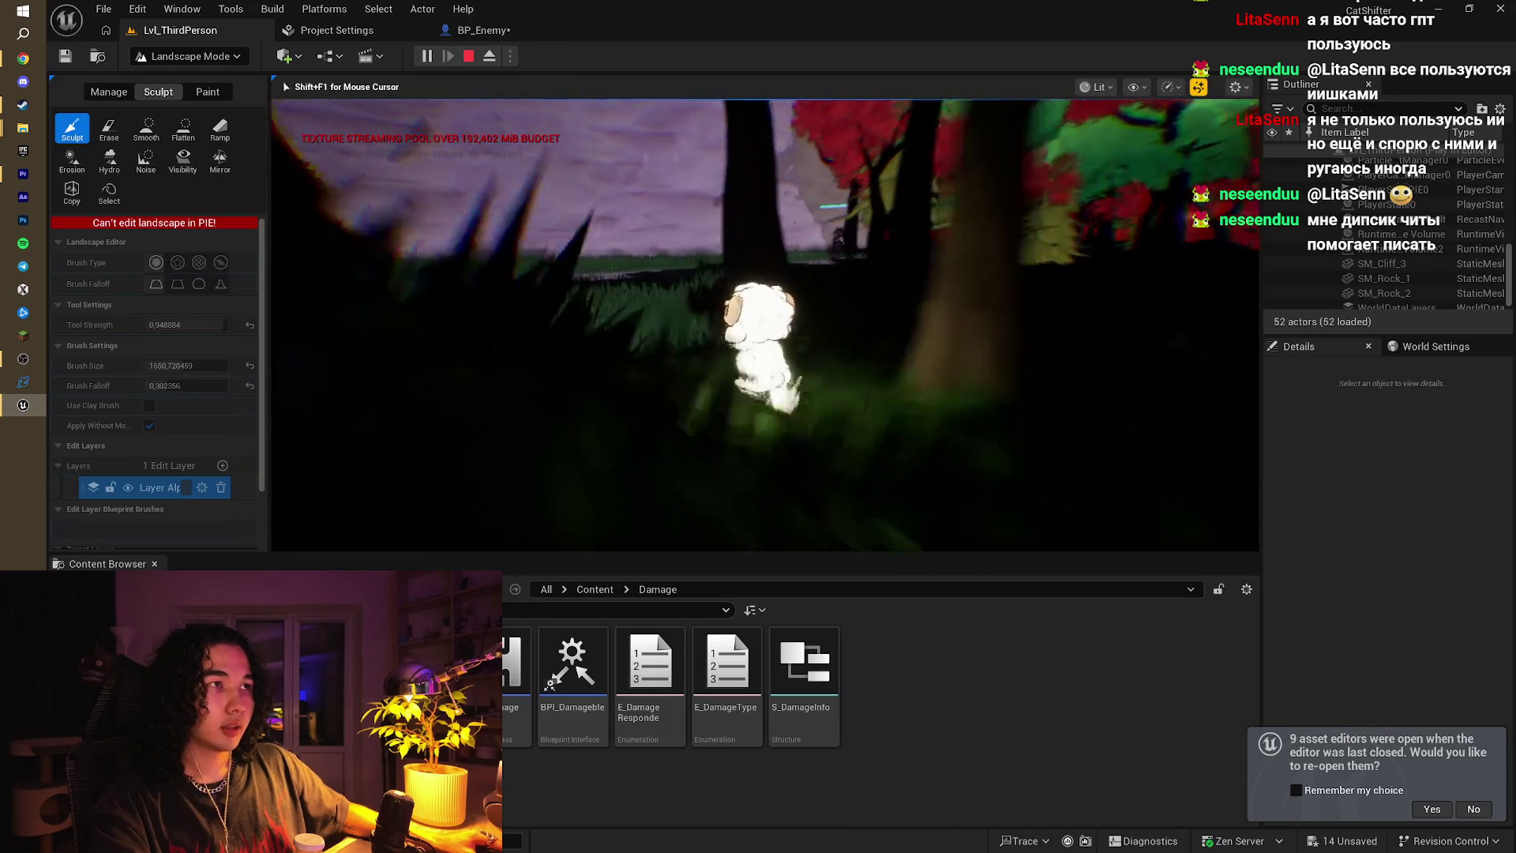
pyautogui.press('w')
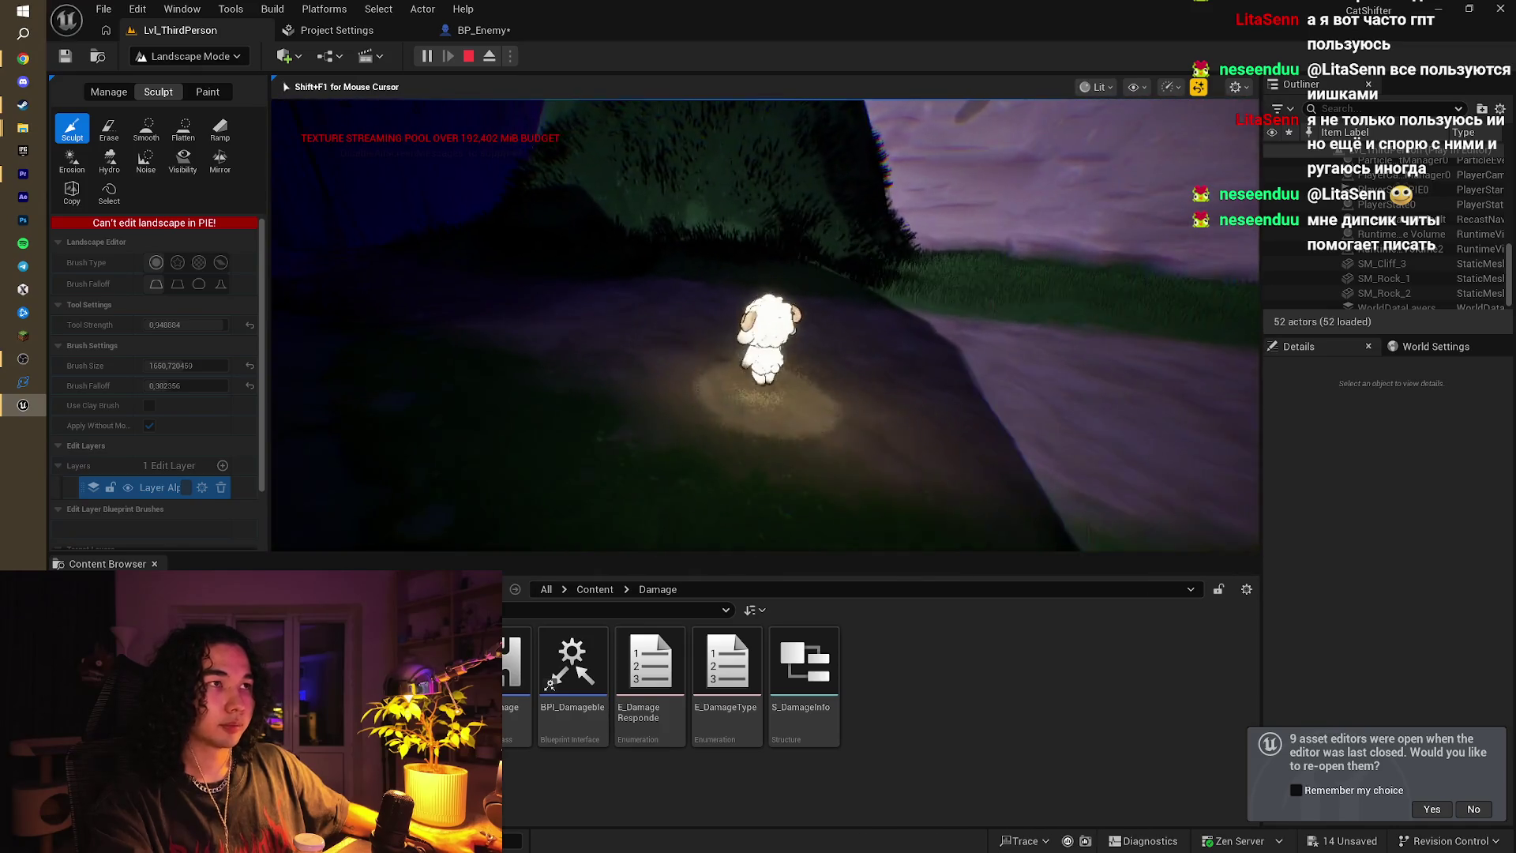
# Step: End the play-test, fly the camera through the trees, and bring the browser forward
pyautogui.press('Escape')
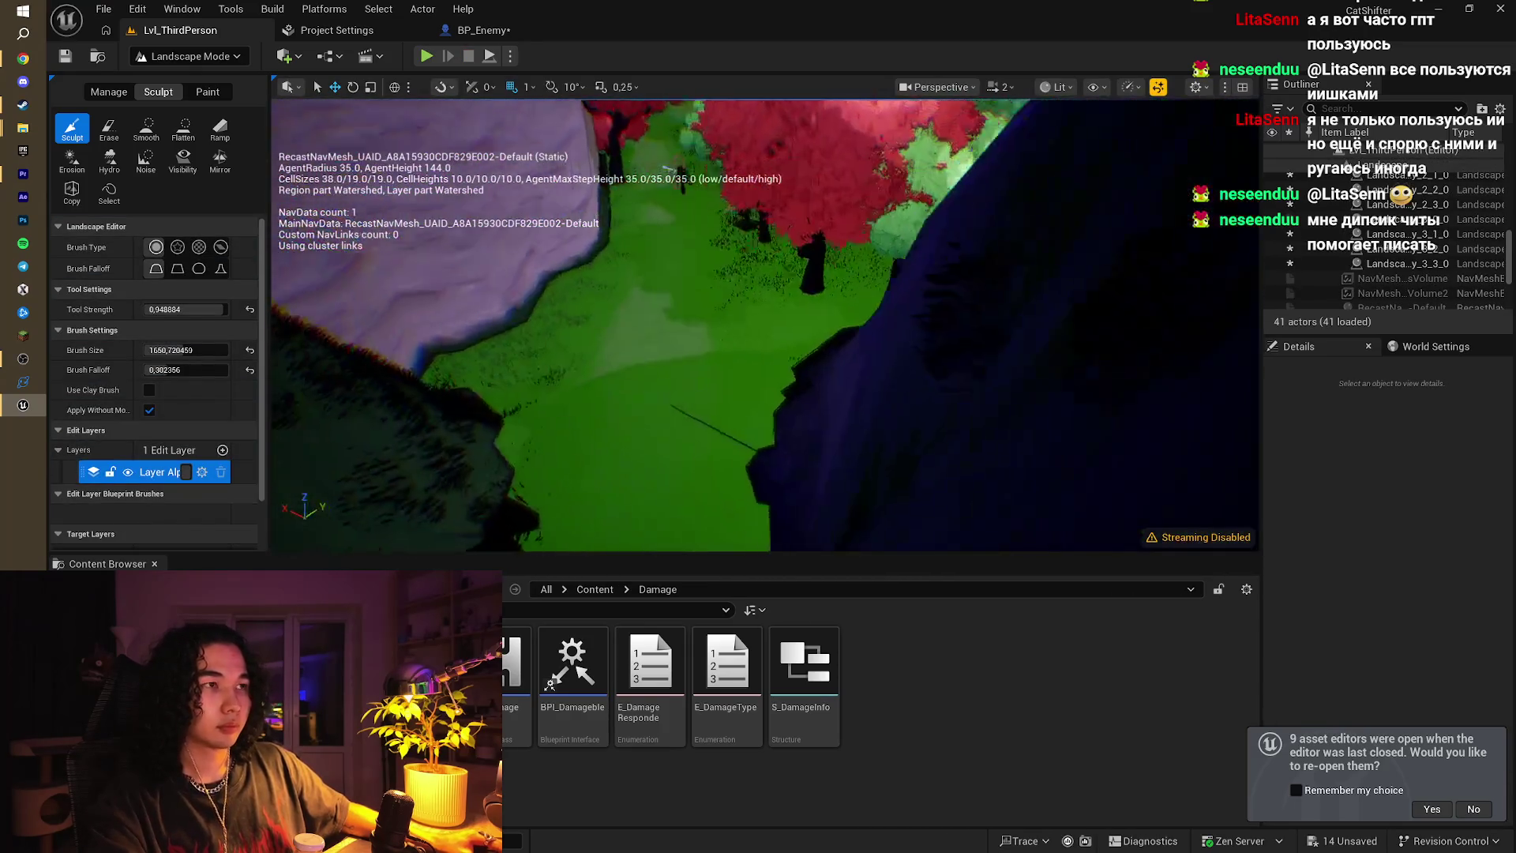
pyautogui.press('w')
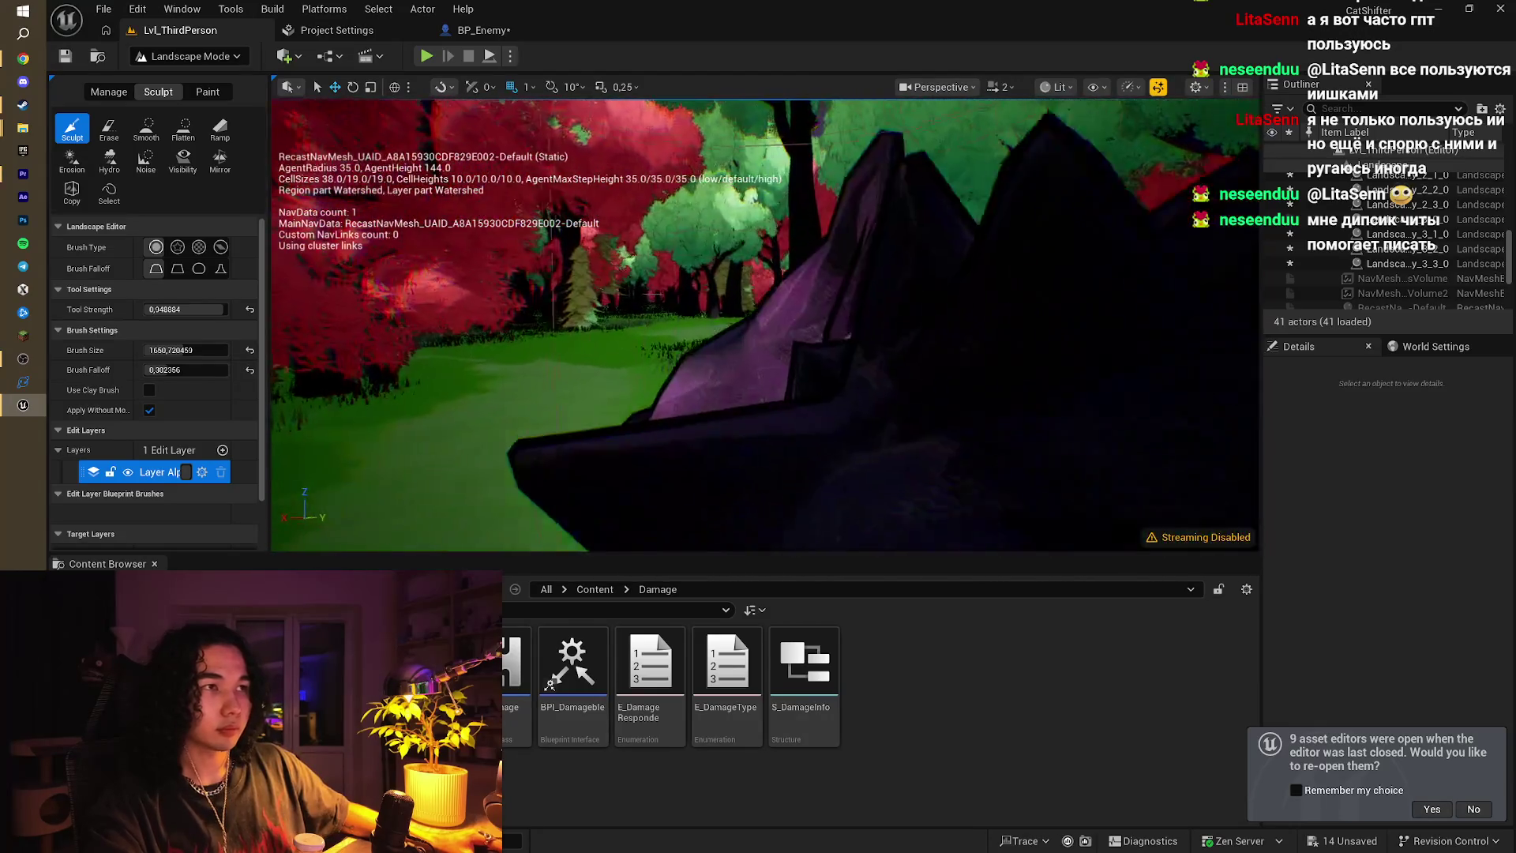
pyautogui.click(21, 60)
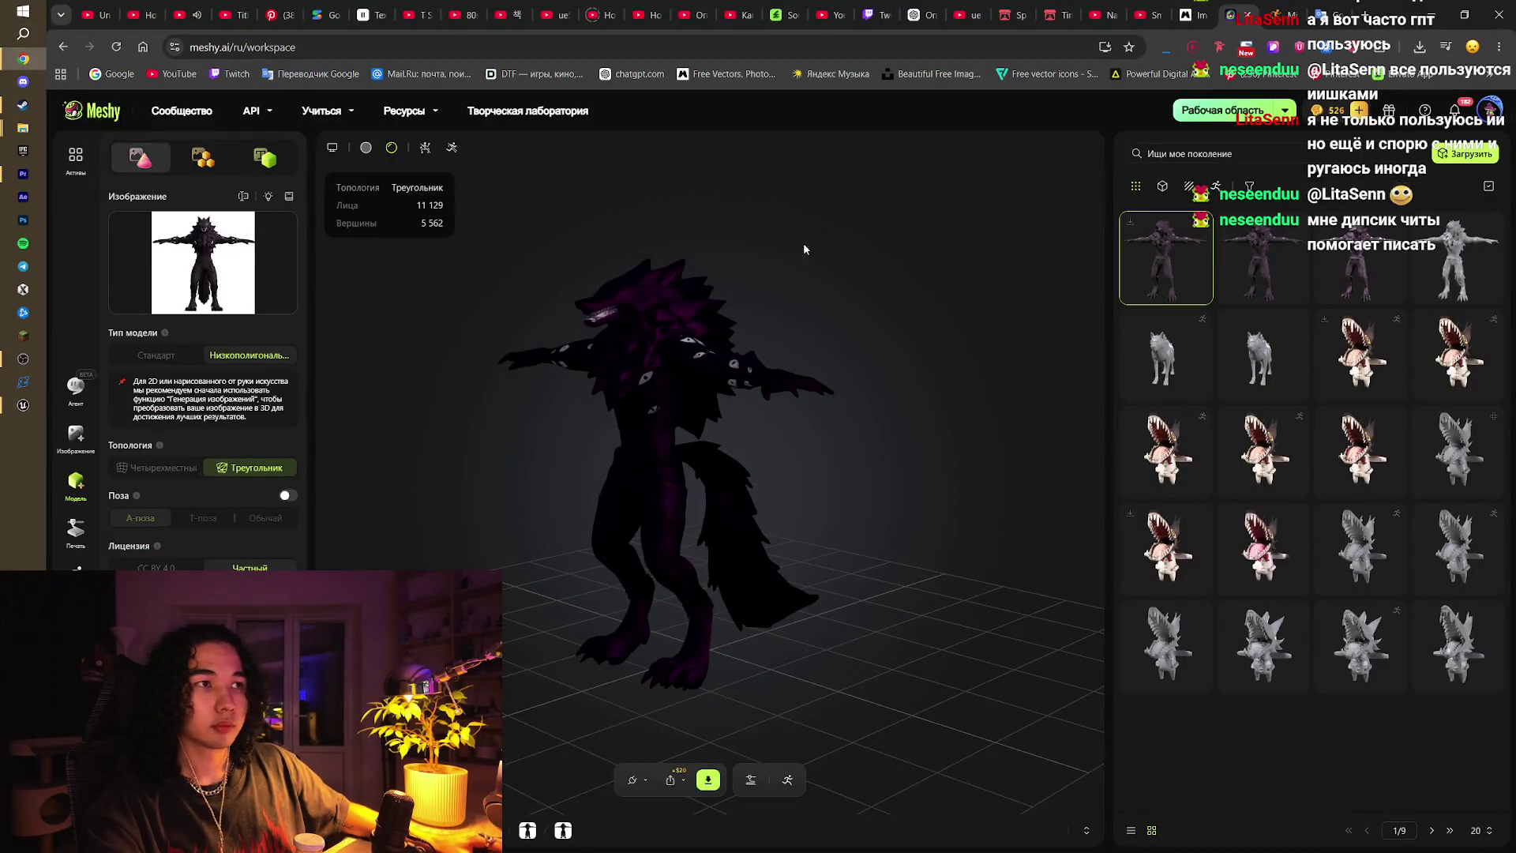
# Step: Browse Magnific's generated wolf images and open the big-eyed T-pose wolf full size
pyautogui.click(1192, 15)
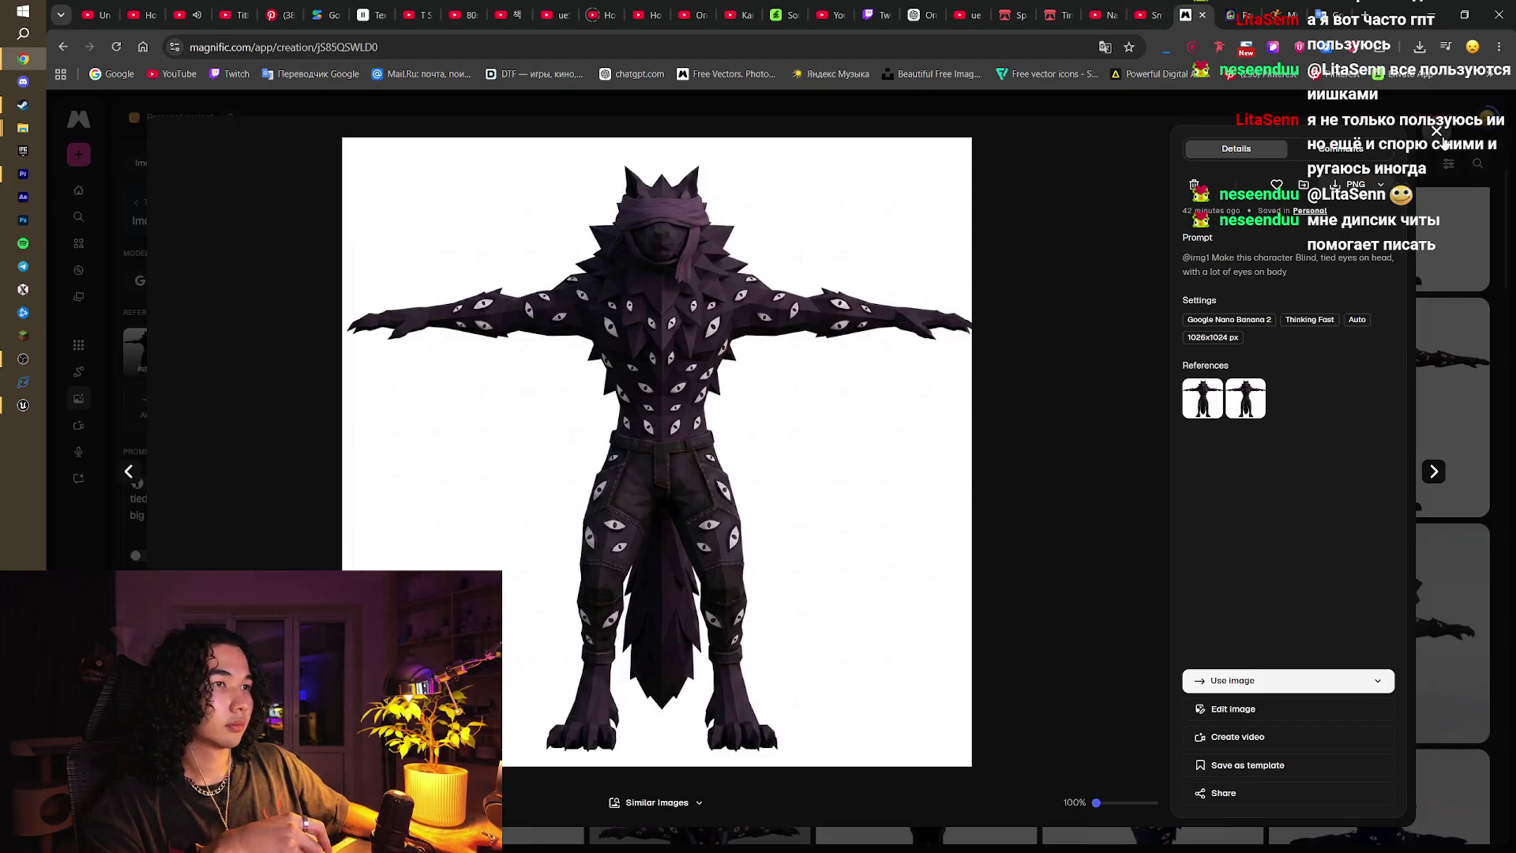
pyautogui.click(1437, 131)
pyautogui.click(741, 299)
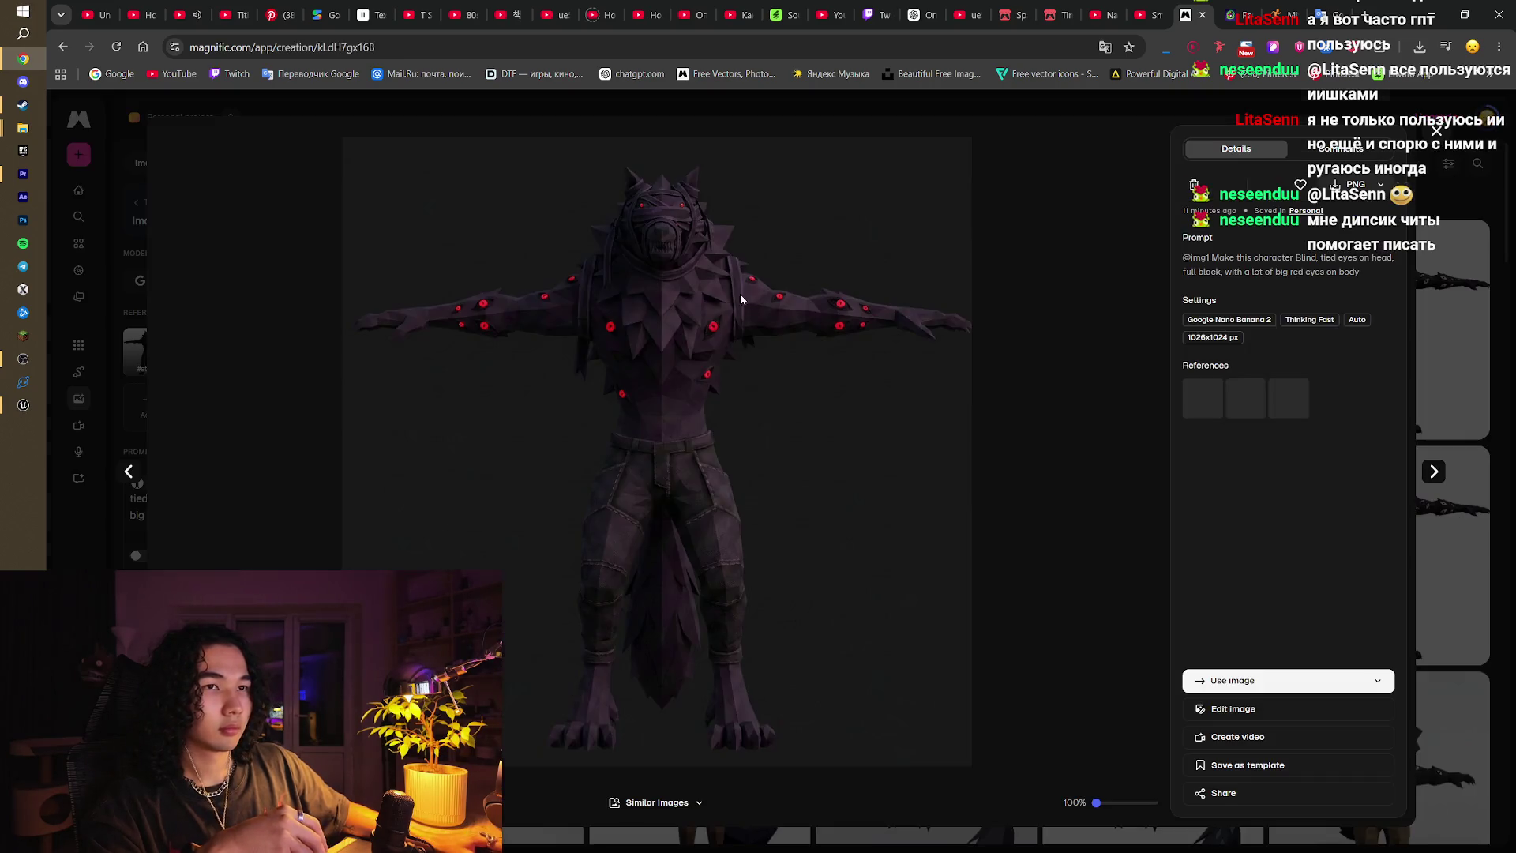
pyautogui.click(1436, 131)
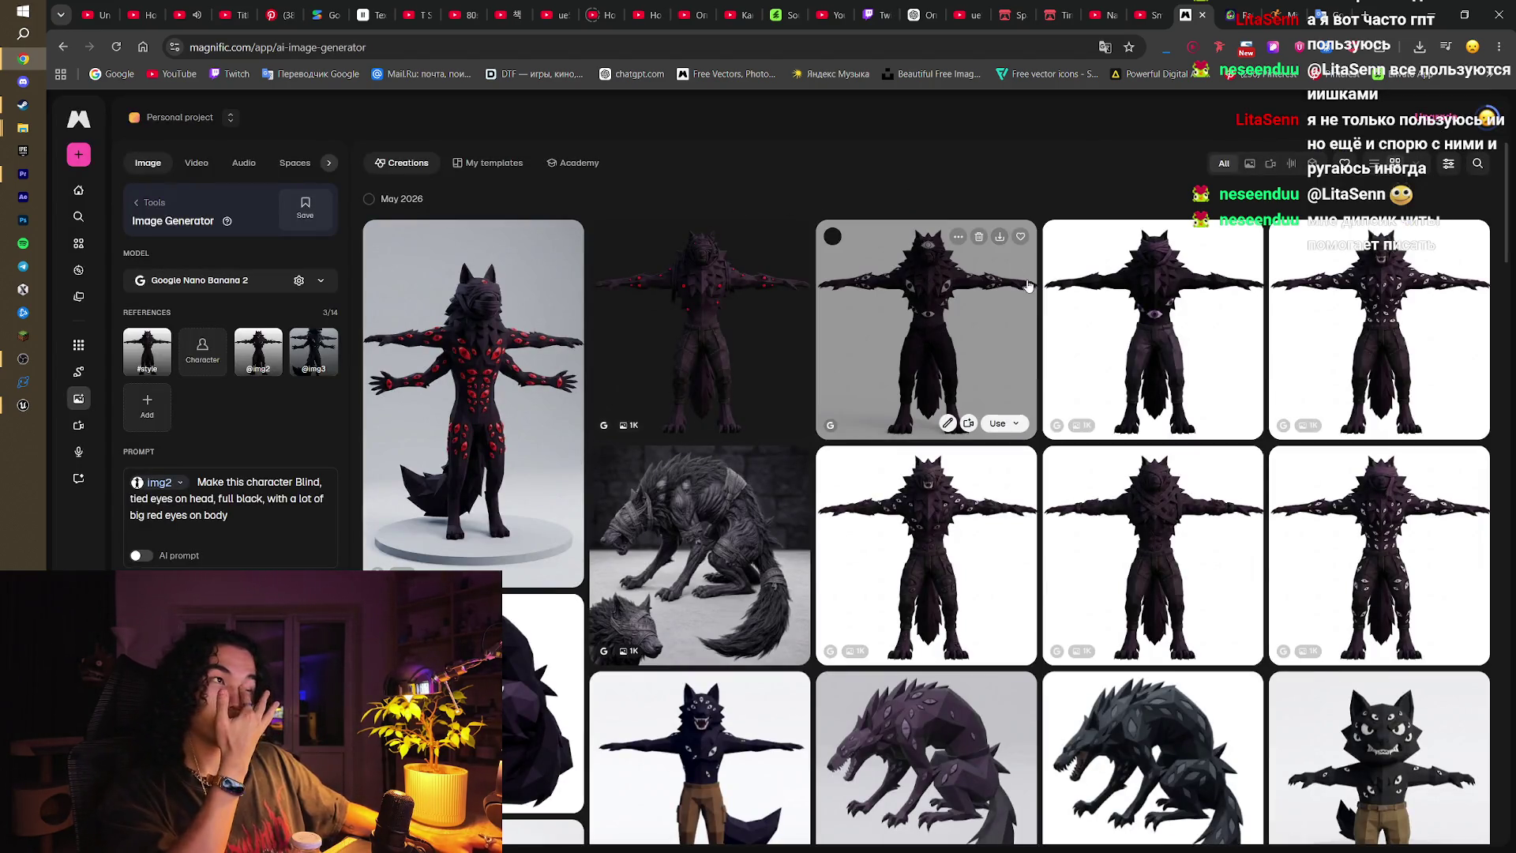
pyautogui.click(934, 281)
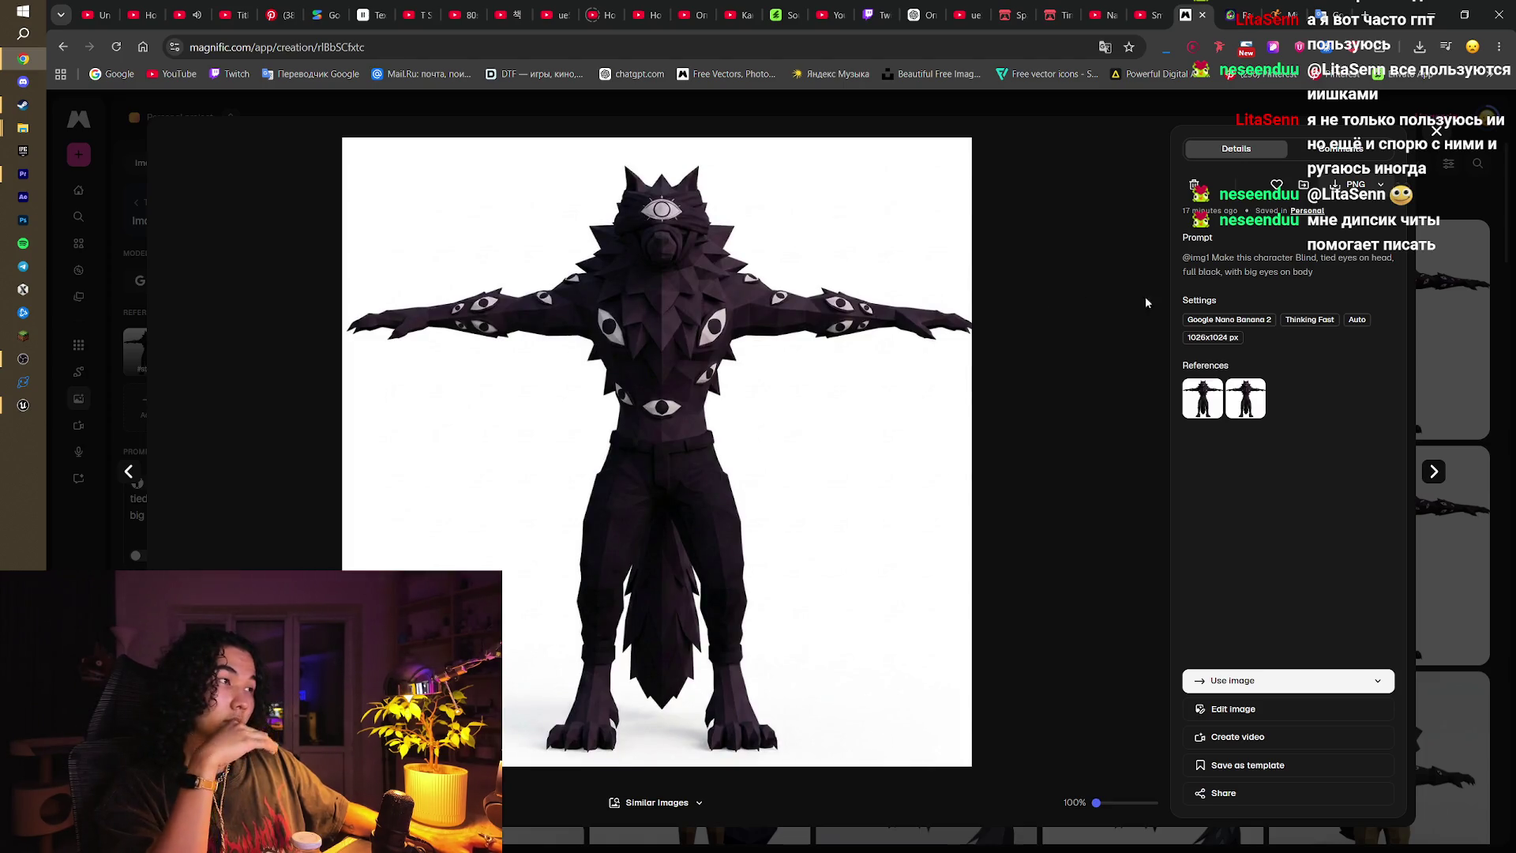
# Step: Return to Meshy and rotate the wolf model to a three-quarter front view
pyautogui.click(1436, 131)
pyautogui.click(1253, 8)
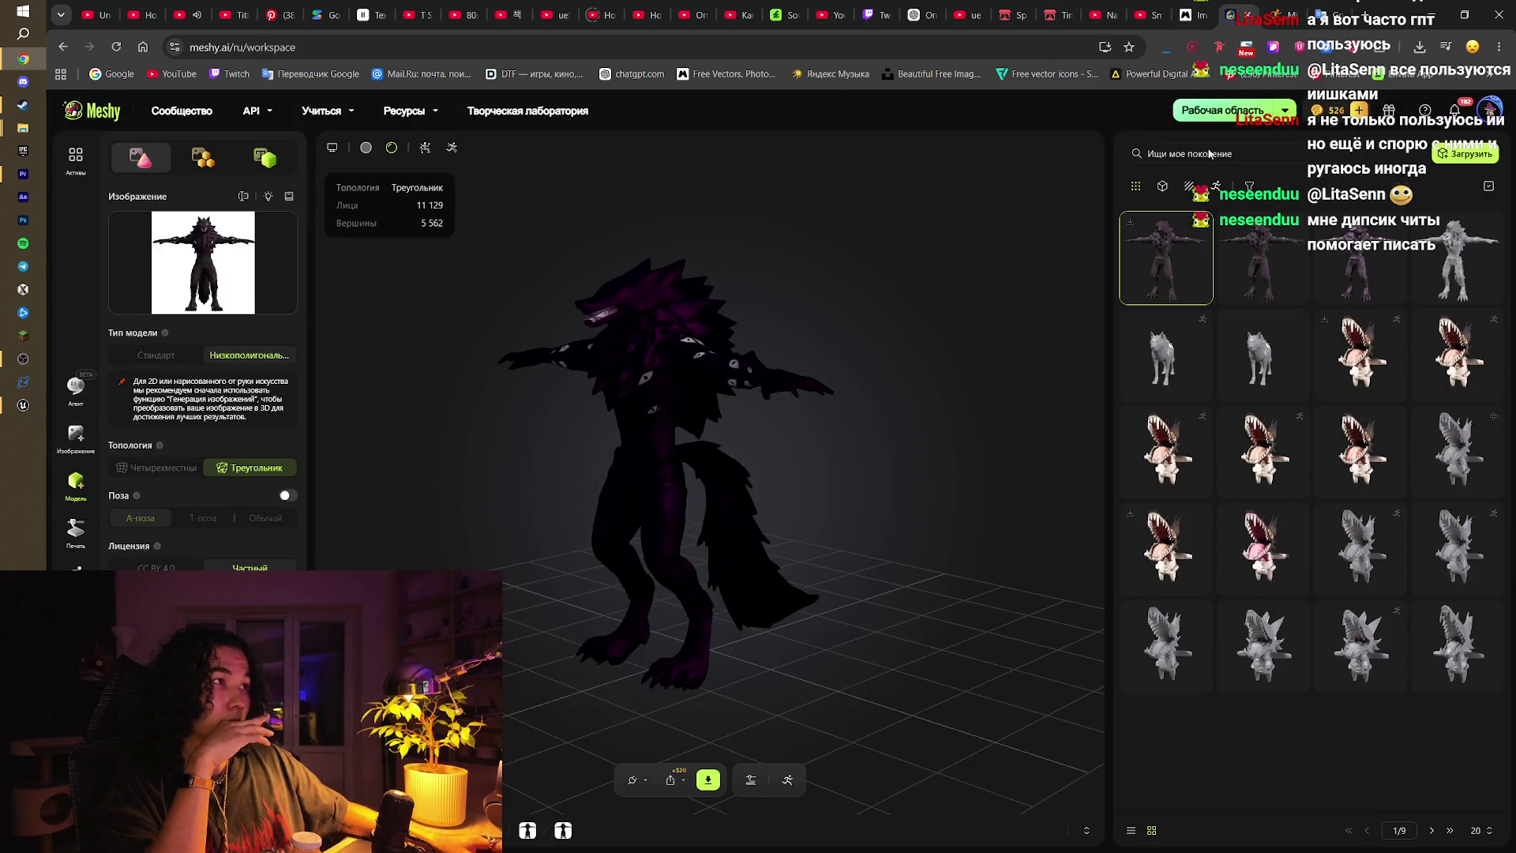
pyautogui.moveTo(930, 284)
pyautogui.mouseDown()
pyautogui.moveTo(783, 328)
pyautogui.moveTo(844, 344)
pyautogui.mouseUp()
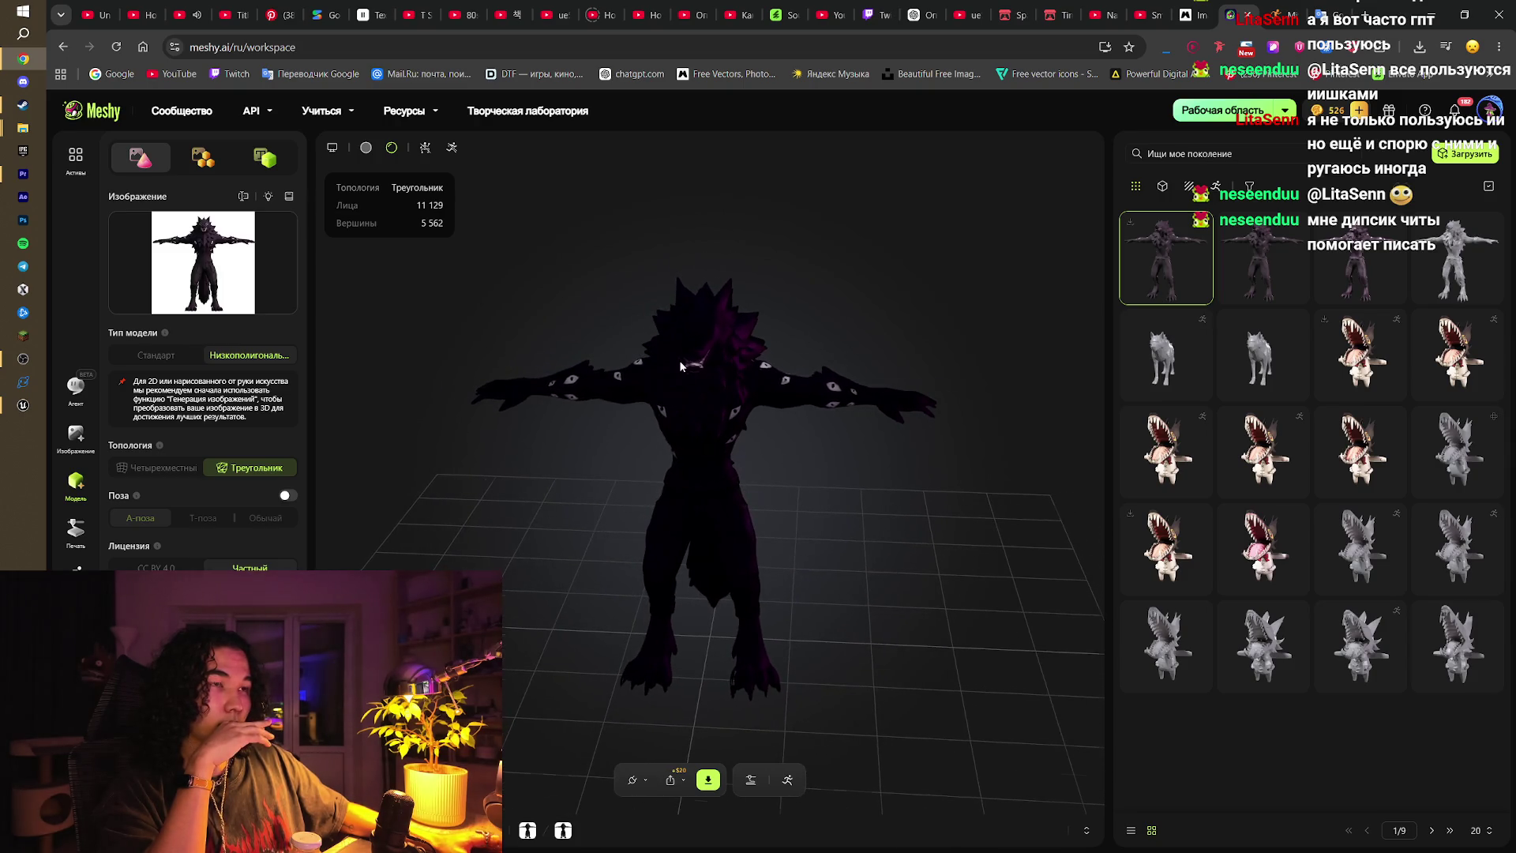
pyautogui.scroll(4, 679, 354)
pyautogui.moveTo(679, 352)
pyautogui.mouseDown()
pyautogui.moveTo(727, 324)
pyautogui.moveTo(708, 319)
pyautogui.moveTo(724, 348)
pyautogui.moveTo(694, 358)
pyautogui.mouseUp()
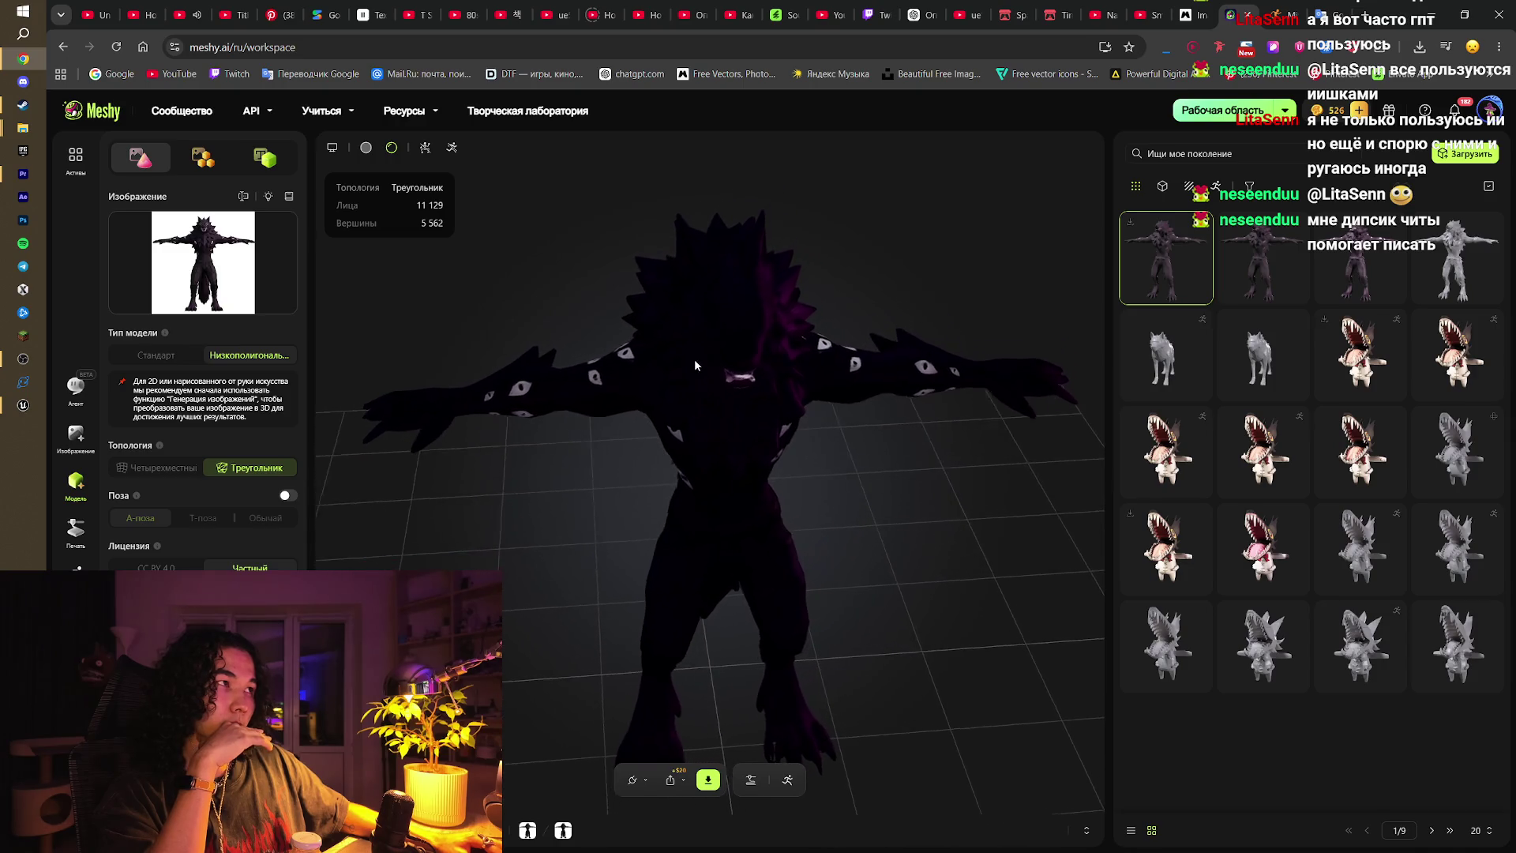
# Step: Load the third, then the second generated wolf model (9 237 vertices), and launch Premiere Pro
pyautogui.click(1351, 249)
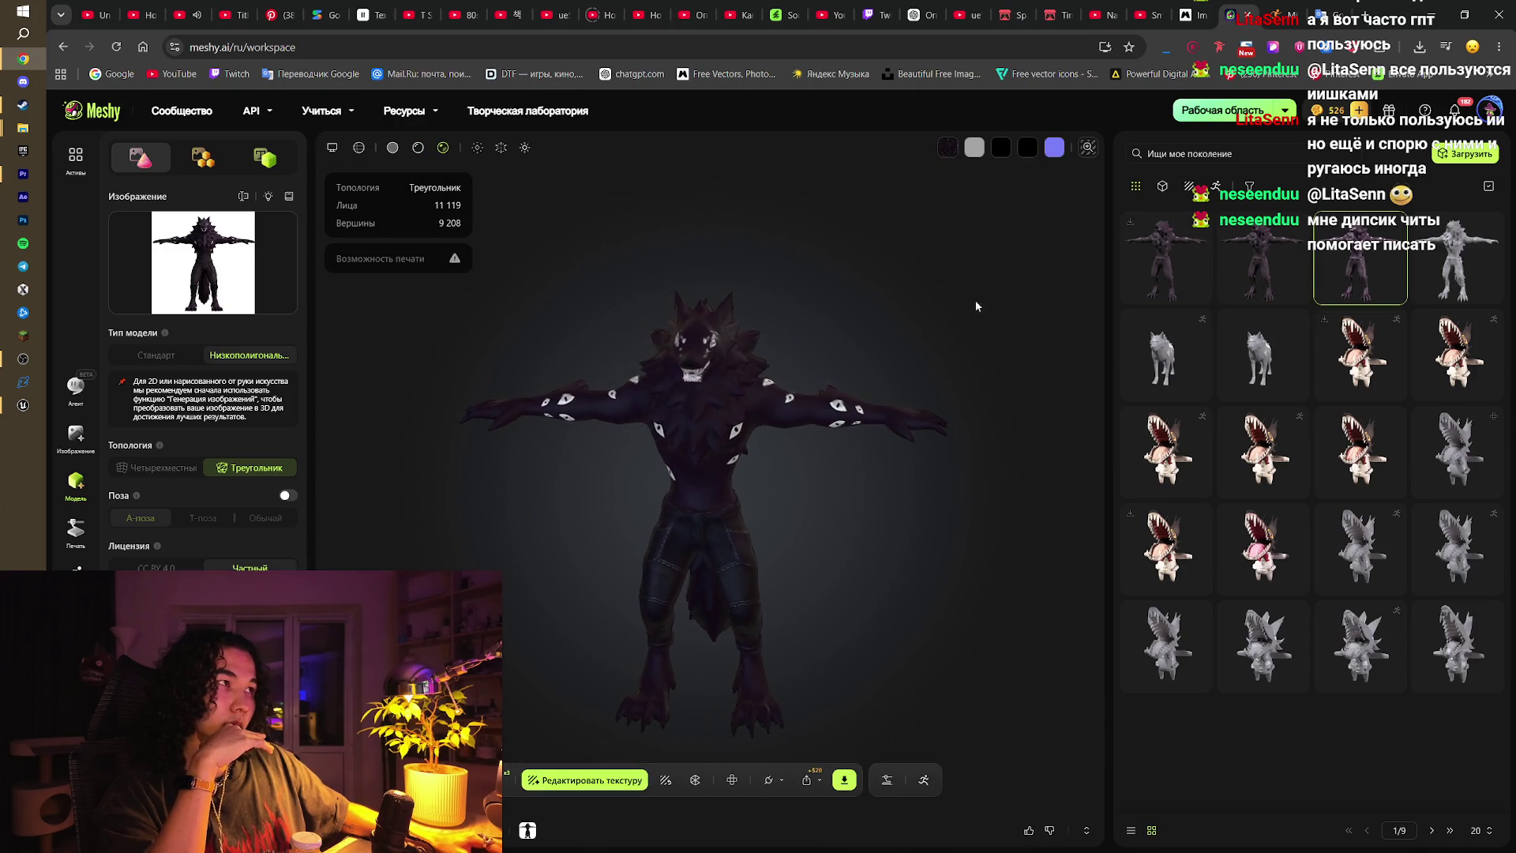
pyautogui.click(1259, 256)
pyautogui.moveTo(757, 344)
pyautogui.mouseDown()
pyautogui.moveTo(822, 330)
pyautogui.moveTo(822, 356)
pyautogui.moveTo(682, 357)
pyautogui.moveTo(571, 379)
pyautogui.moveTo(693, 377)
pyautogui.moveTo(789, 328)
pyautogui.moveTo(777, 327)
pyautogui.mouseUp()
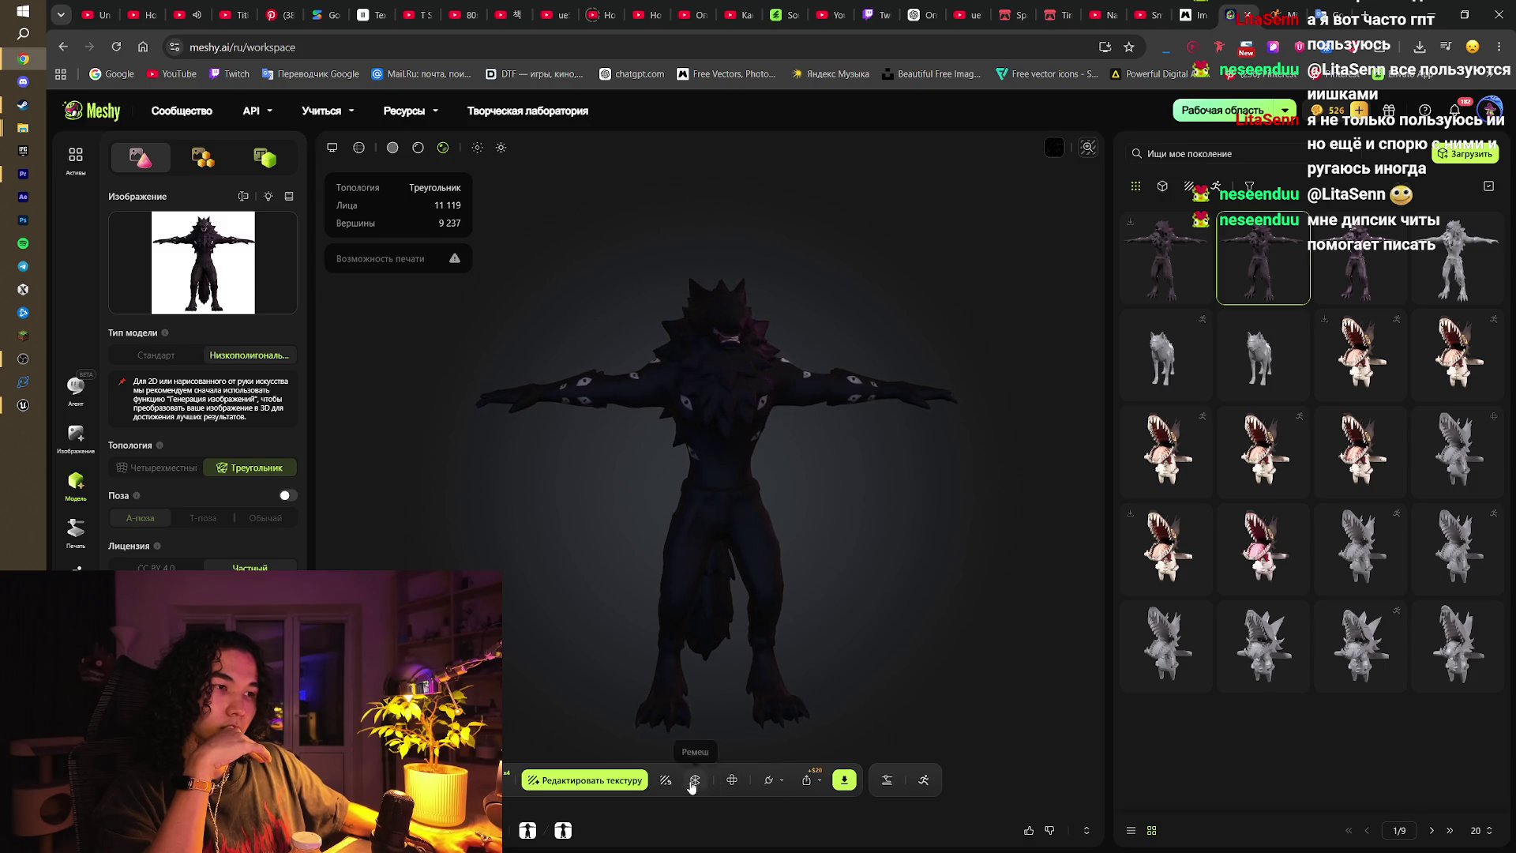
pyautogui.click(32, 183)
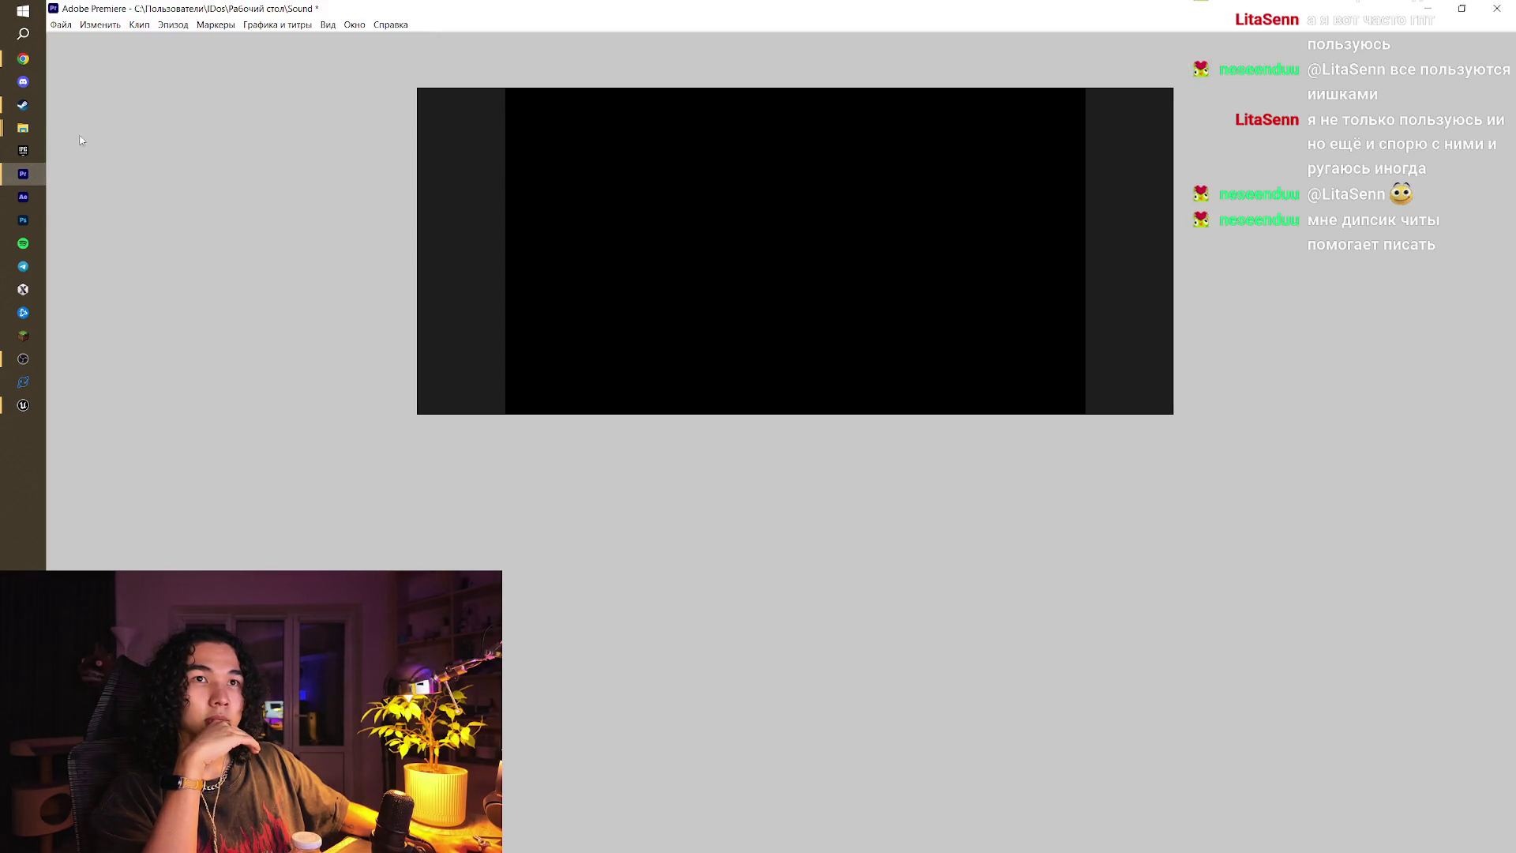
# Step: Launch Photoshop, then return to the browser showing Meshy's many-eyed wolf model
pyautogui.click(24, 219)
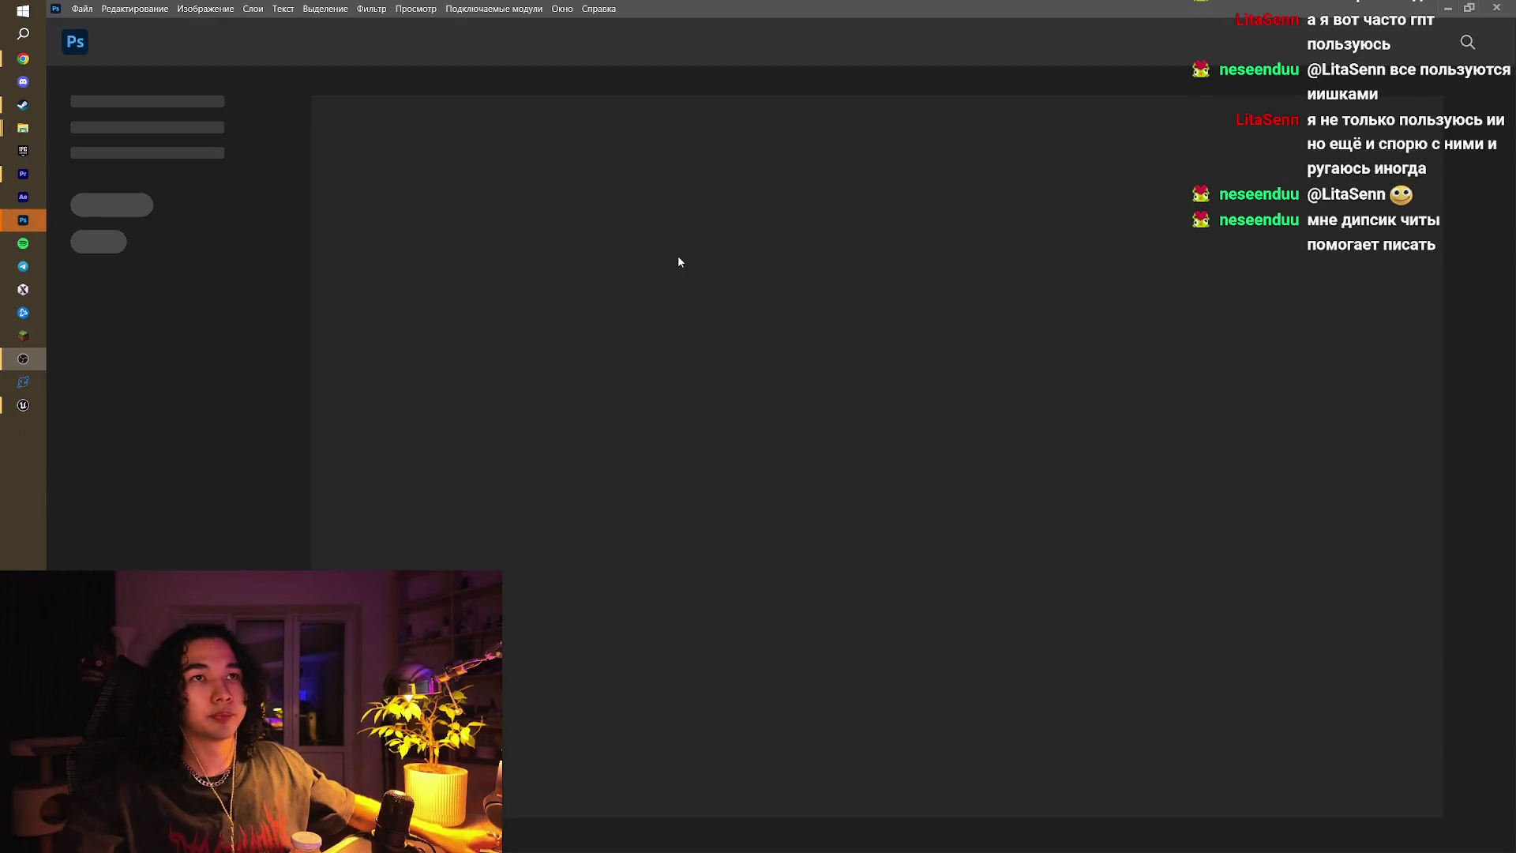
pyautogui.click(20, 61)
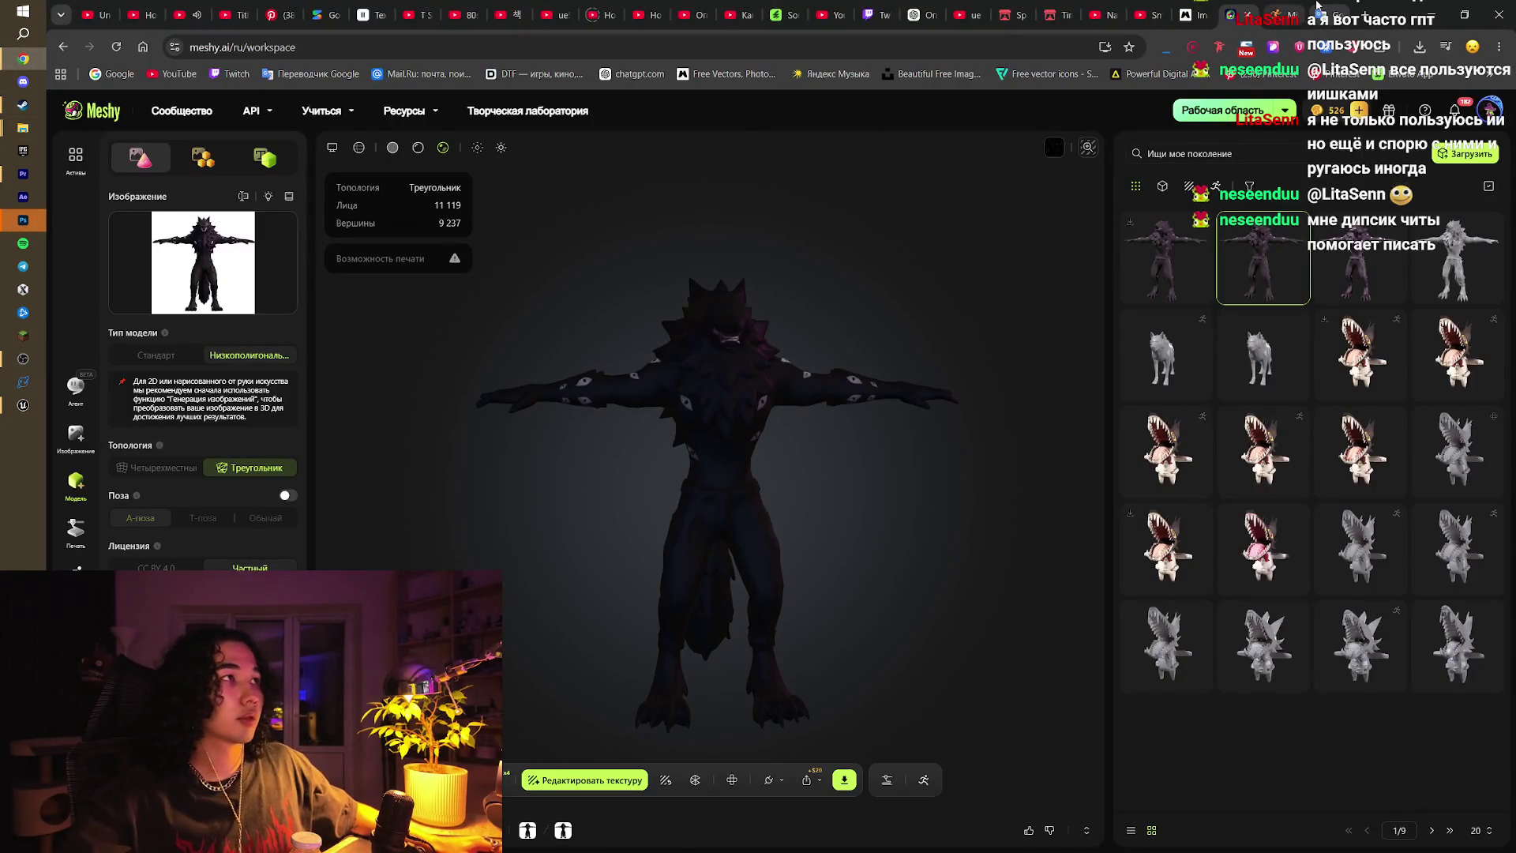
# Step: Switch to Magnific and scroll its Creations gallery of black wolf images
pyautogui.click(1194, 13)
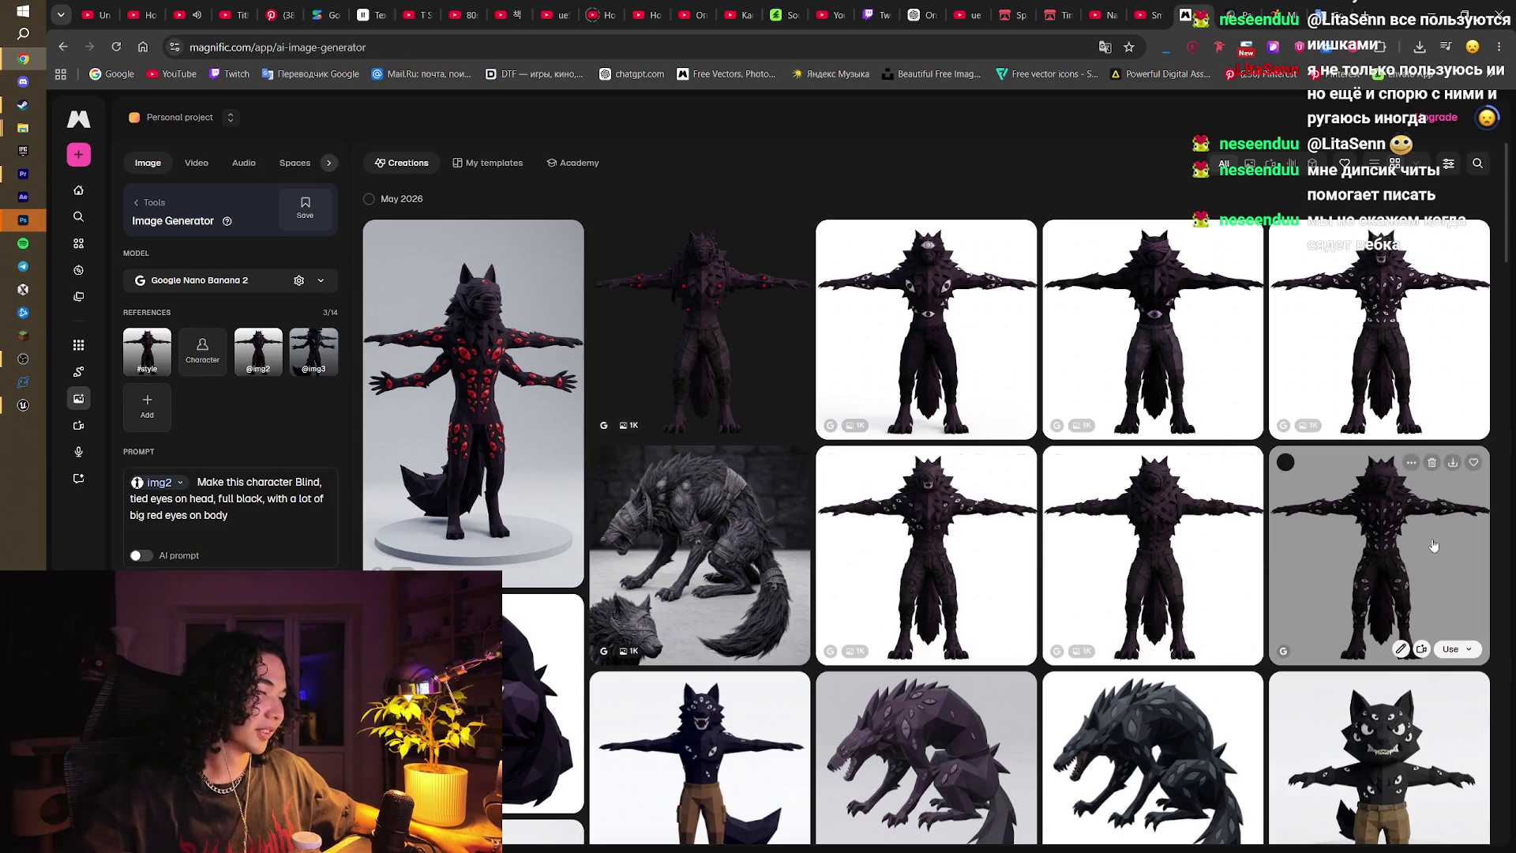
pyautogui.scroll(-2, 1413, 541)
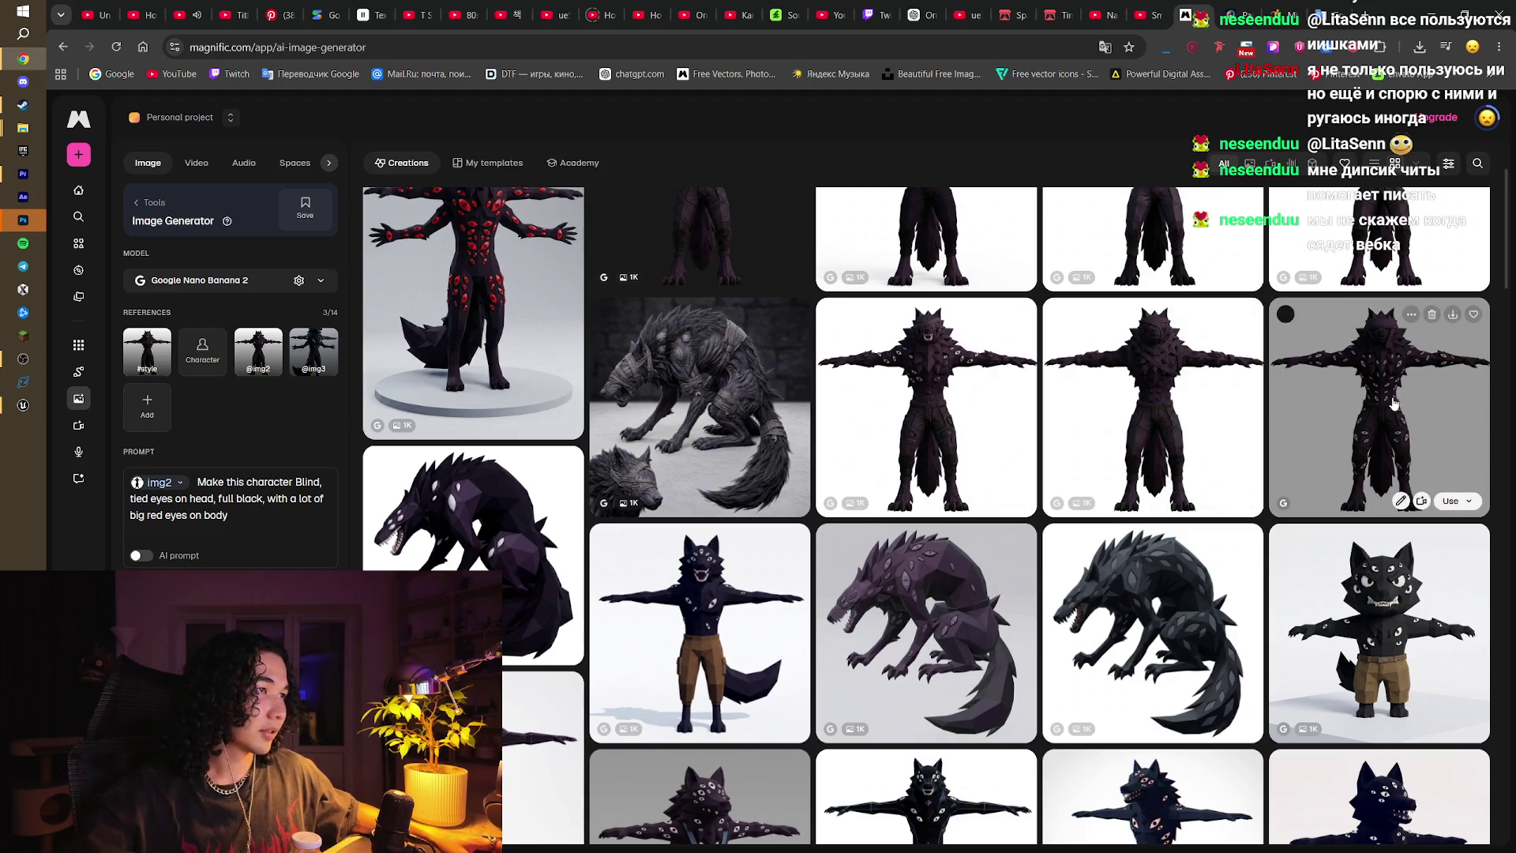
pyautogui.click(950, 389)
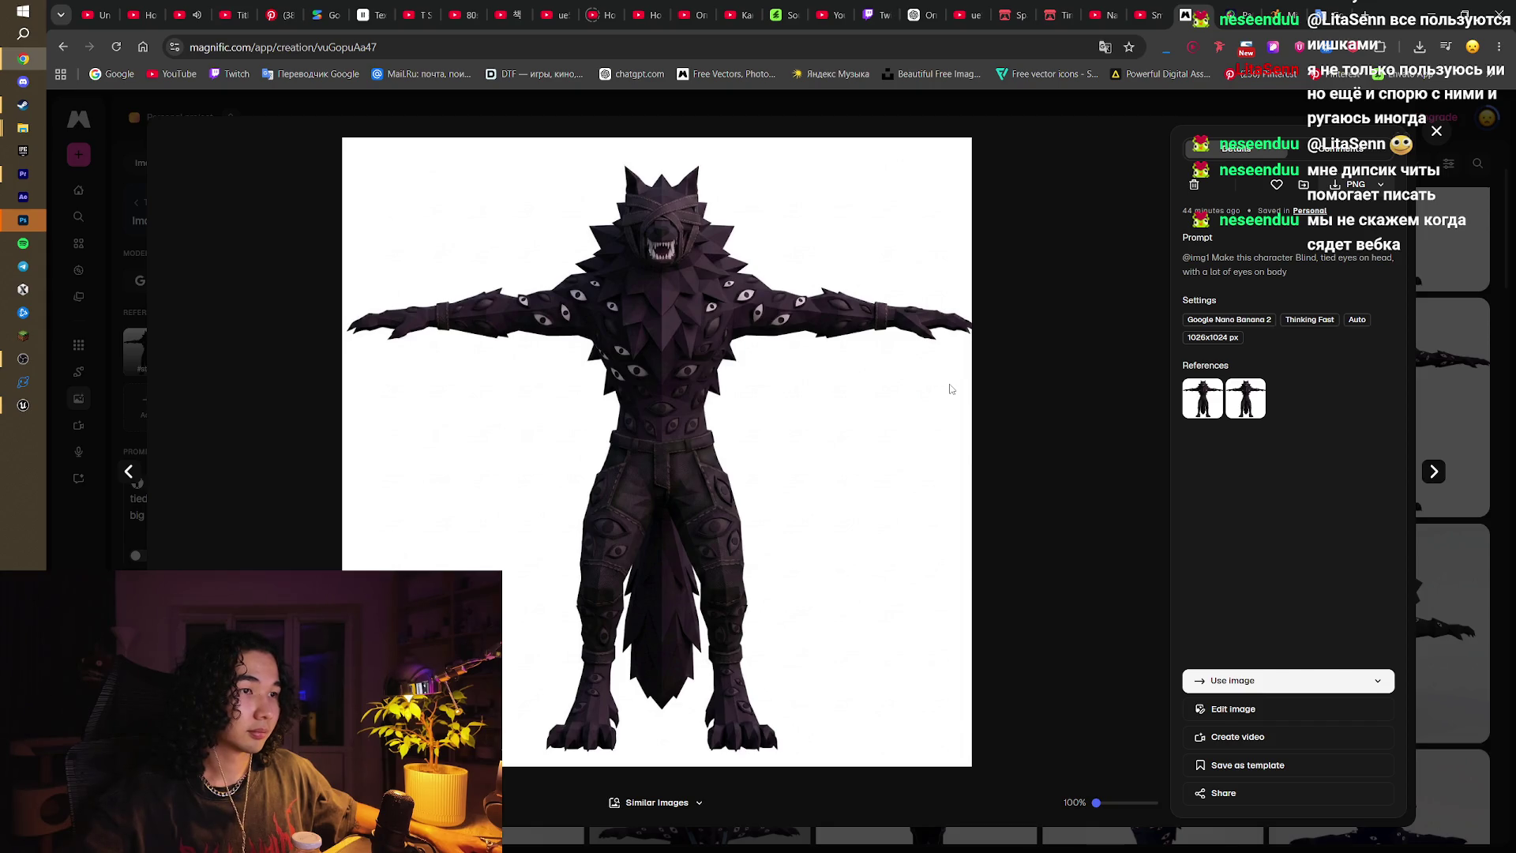
pyautogui.click(1437, 132)
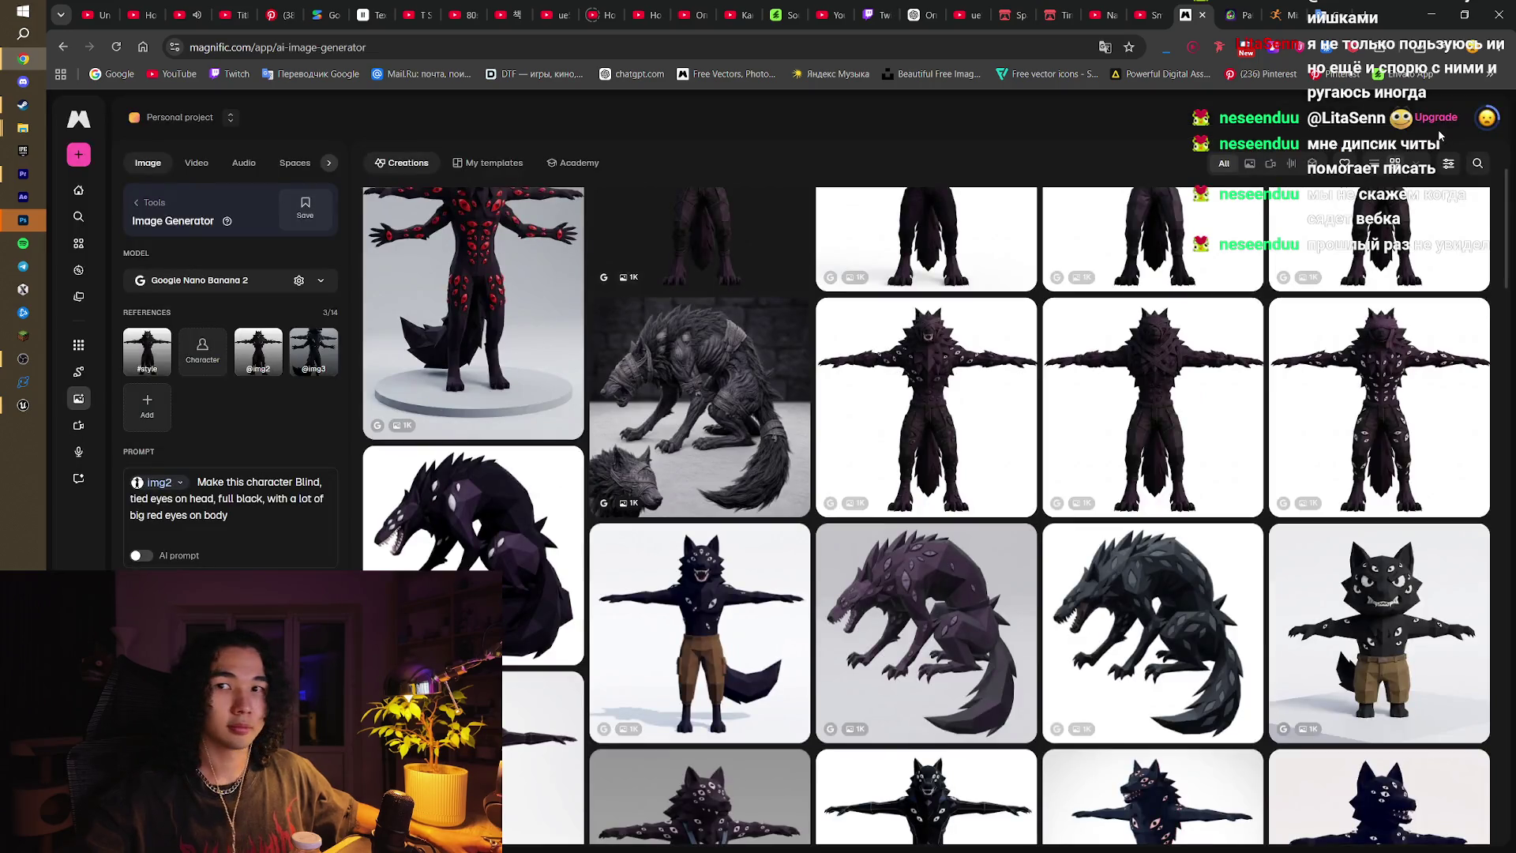
pyautogui.click(1398, 388)
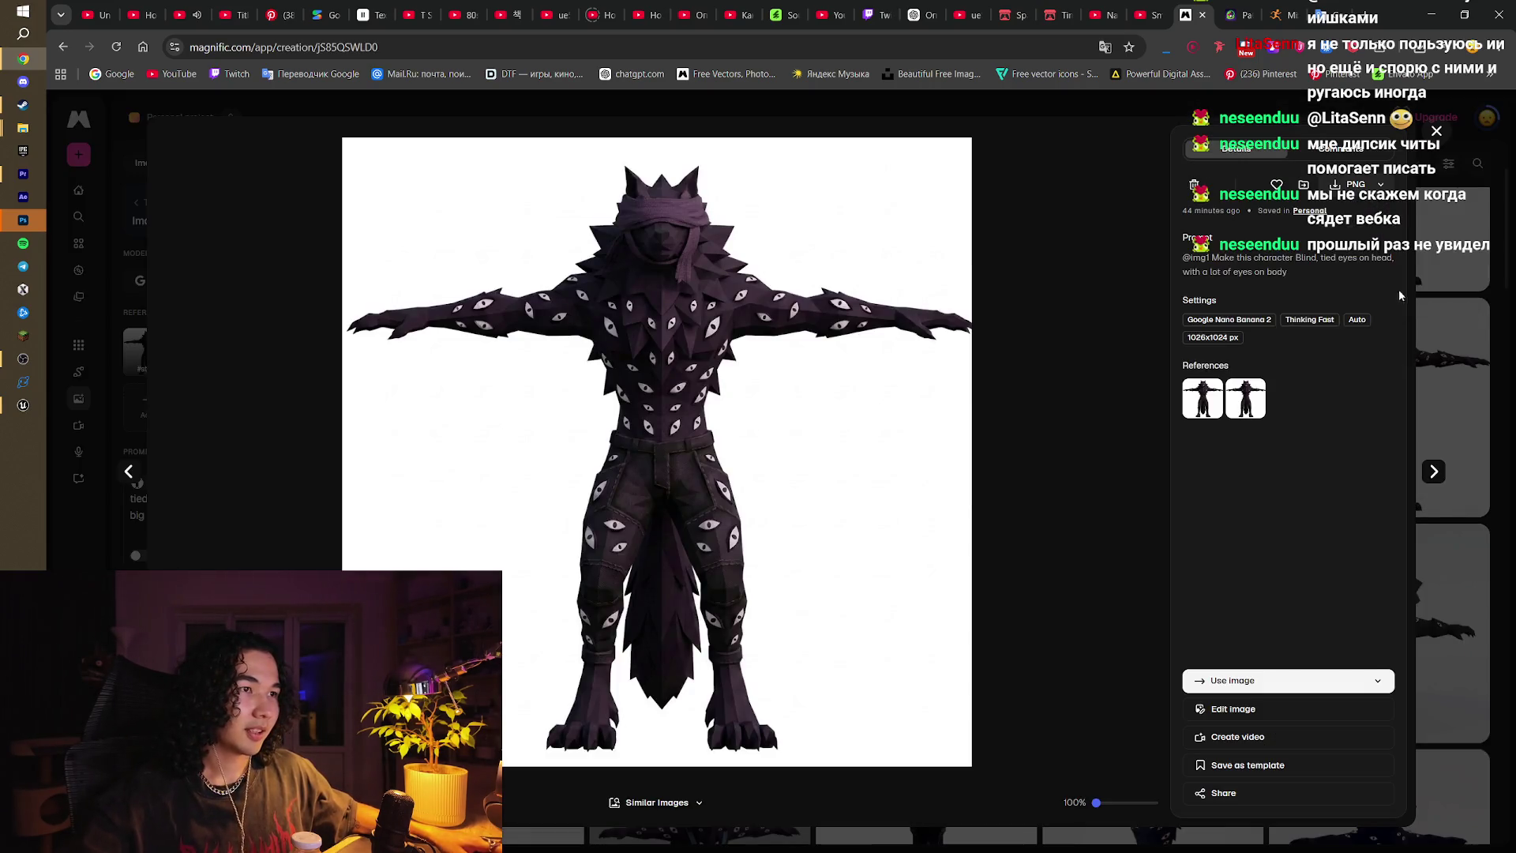
pyautogui.click(1436, 132)
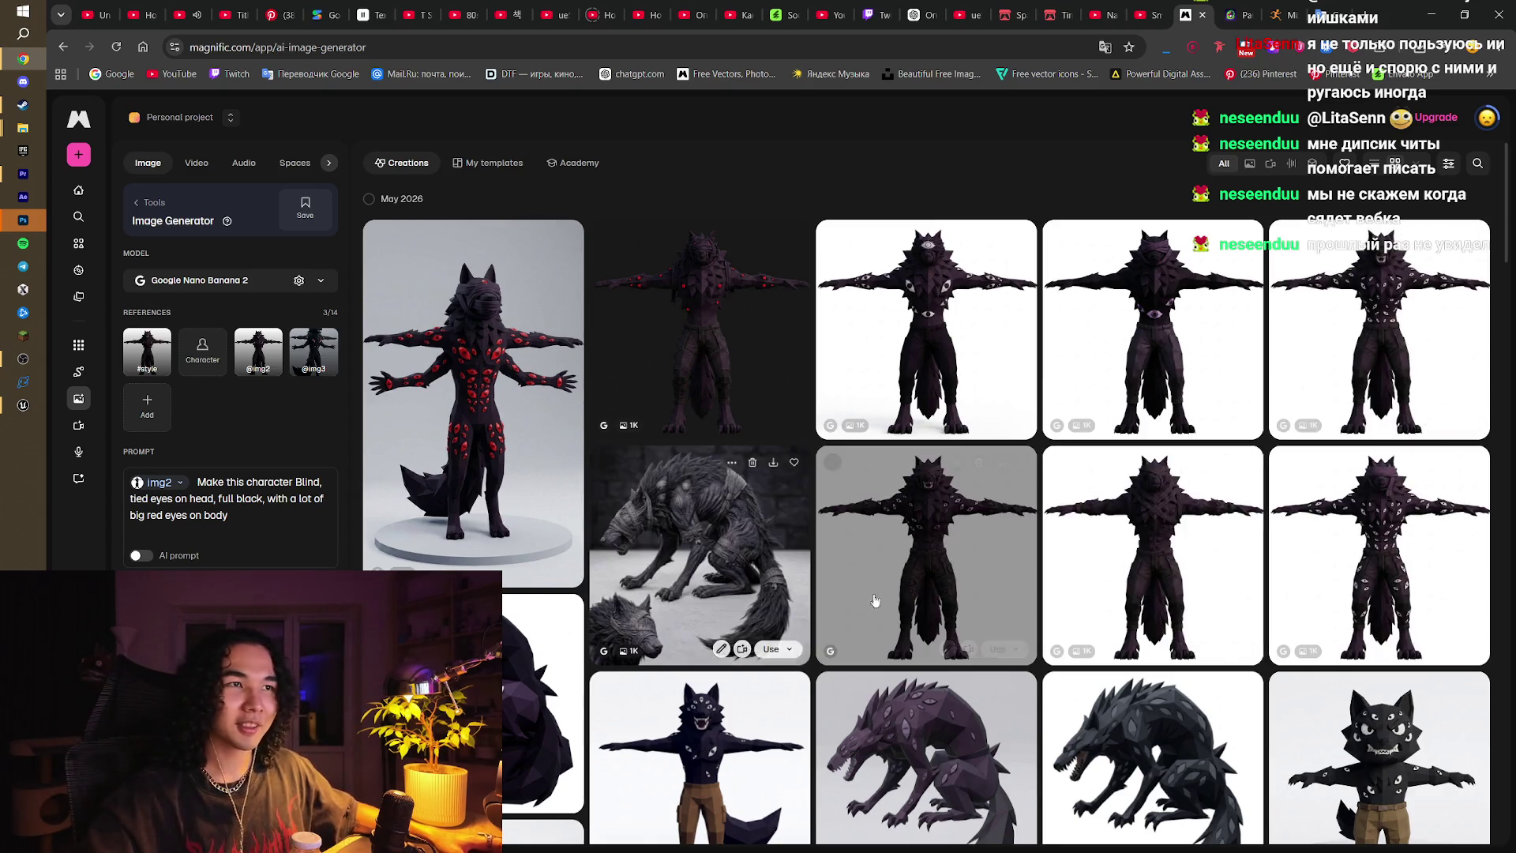
pyautogui.scroll(-20, 930, 606)
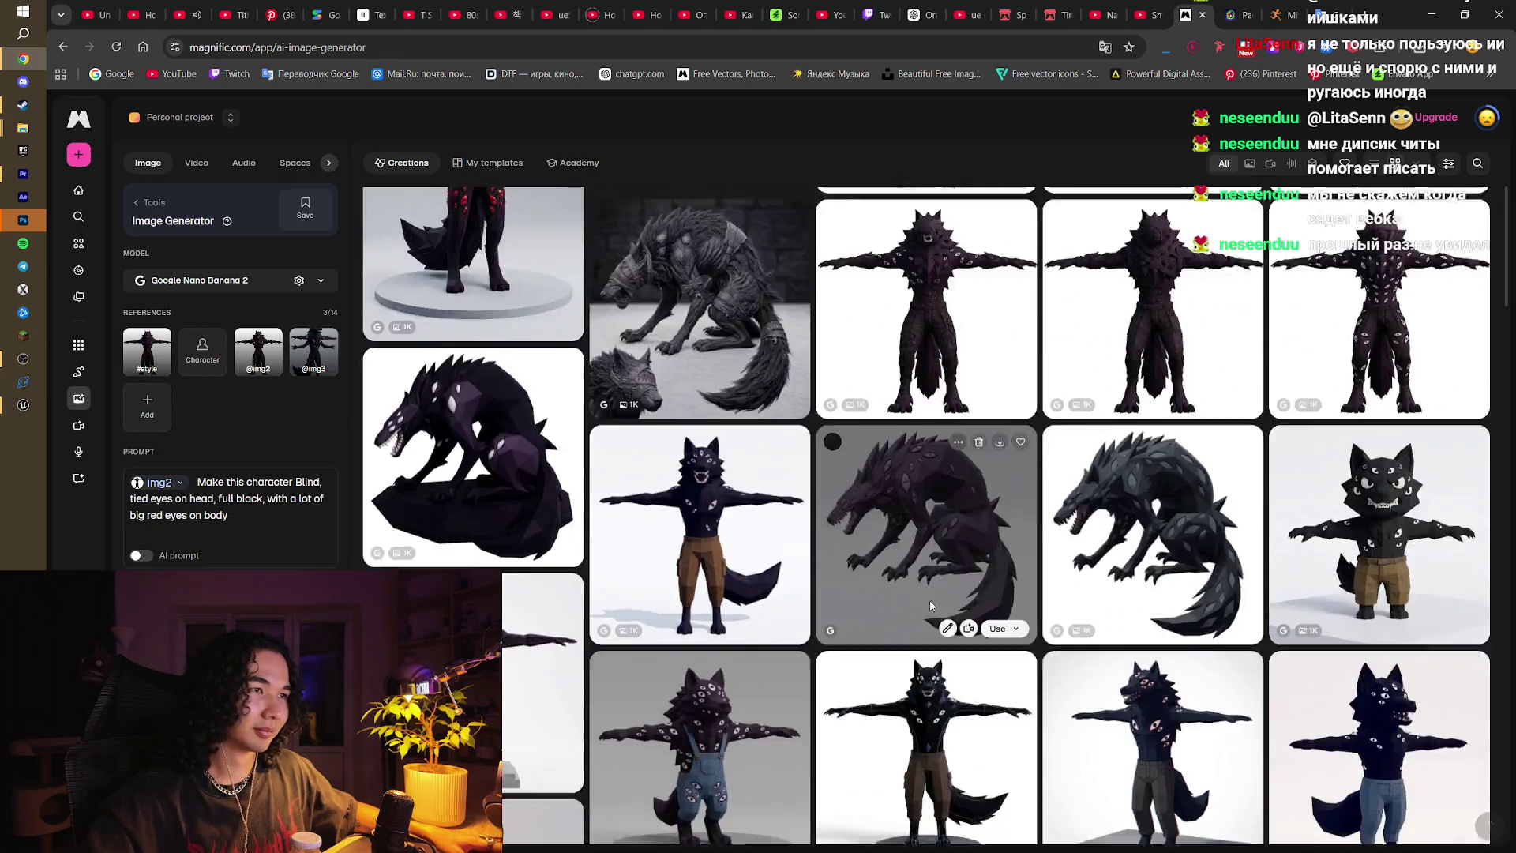
pyautogui.scroll(-5, 931, 606)
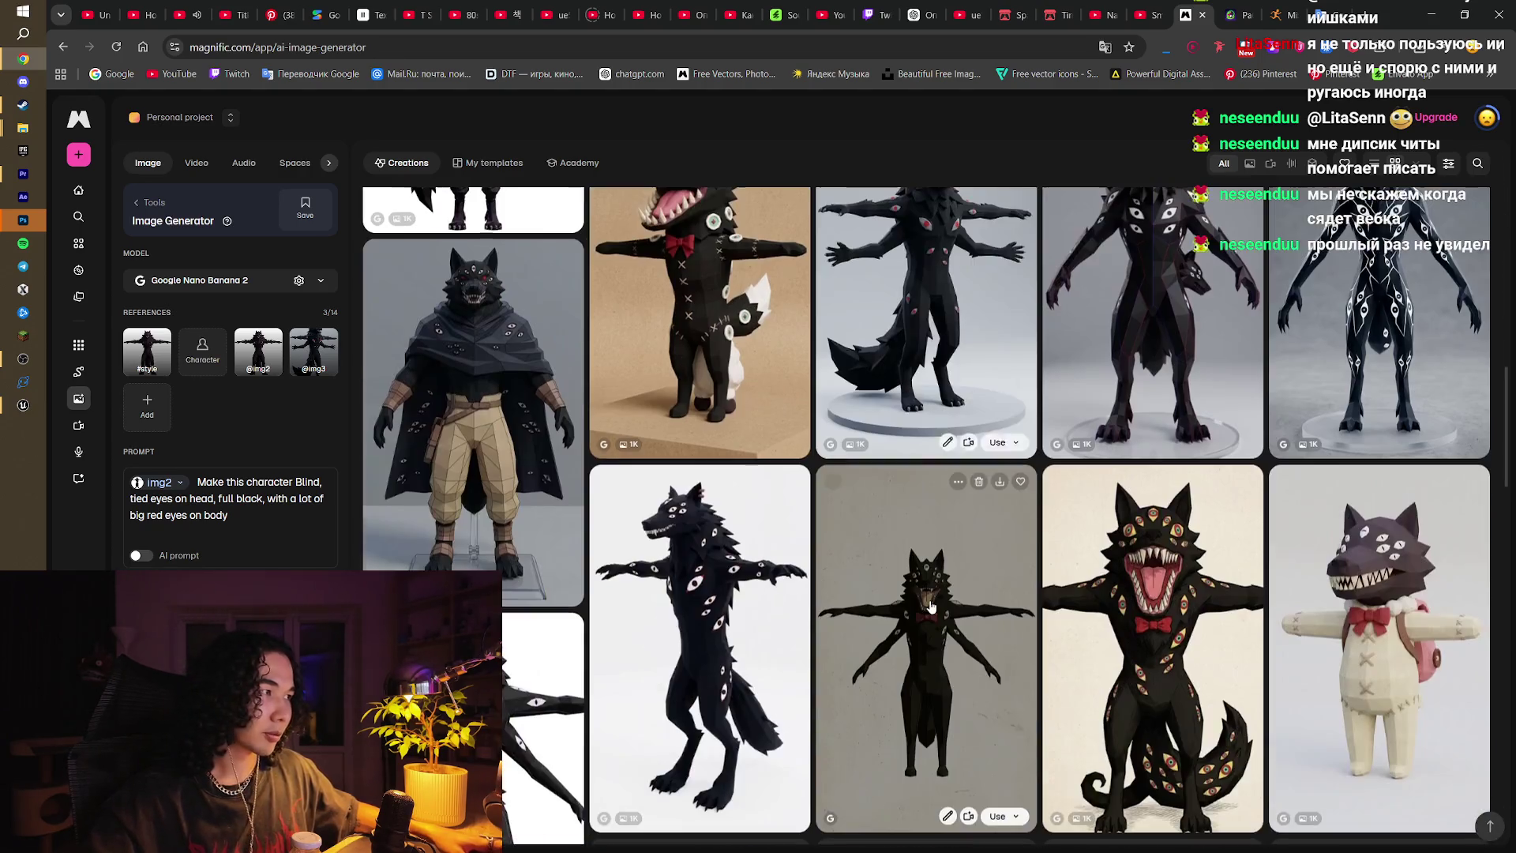
pyautogui.scroll(-2, 931, 607)
pyautogui.scroll(-5, 930, 607)
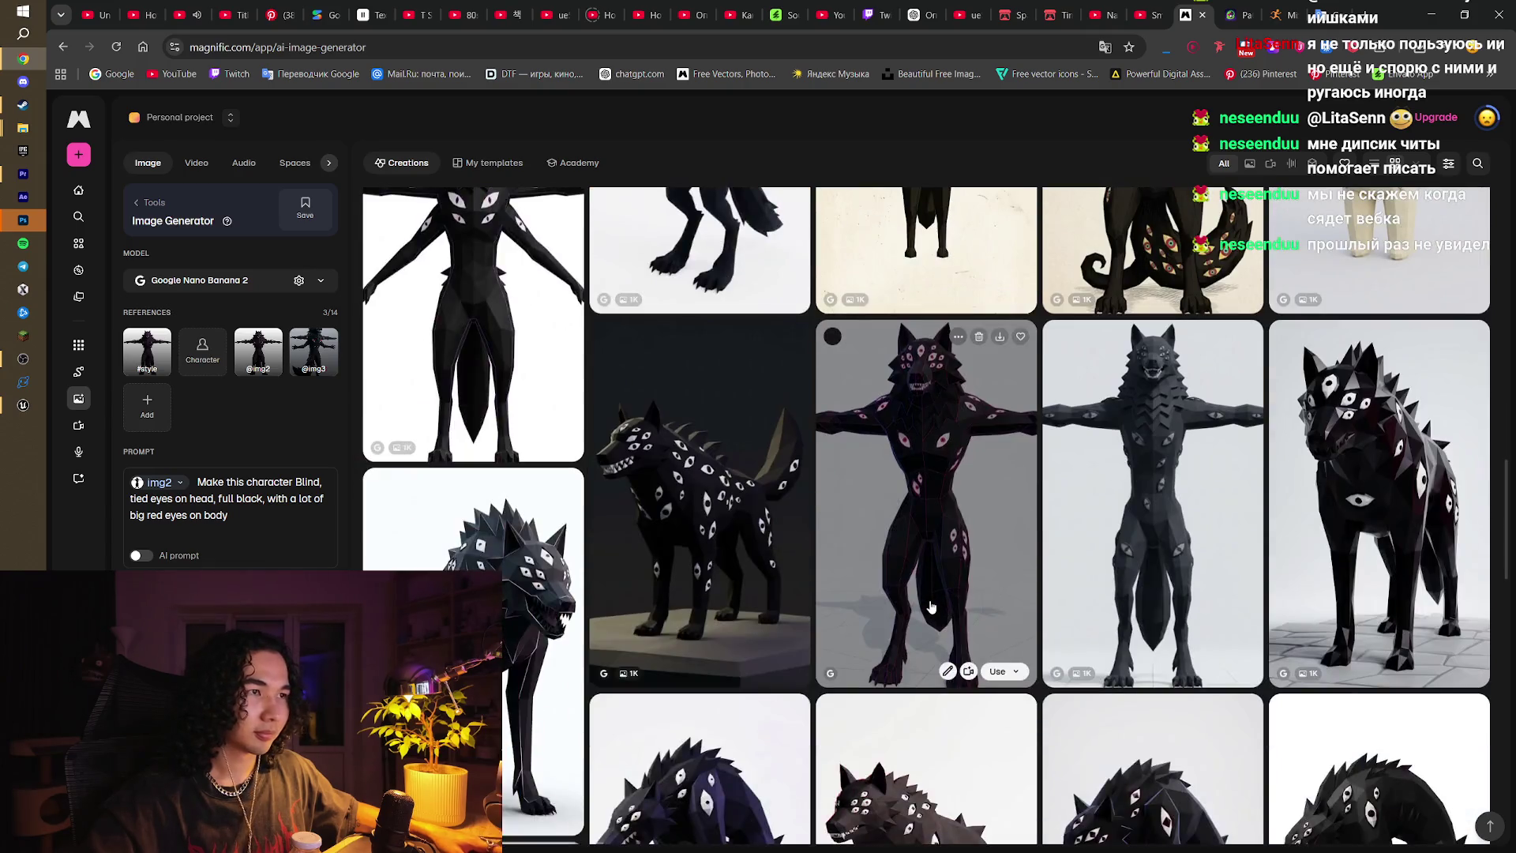
pyautogui.scroll(-3, 931, 607)
pyautogui.scroll(-5, 931, 606)
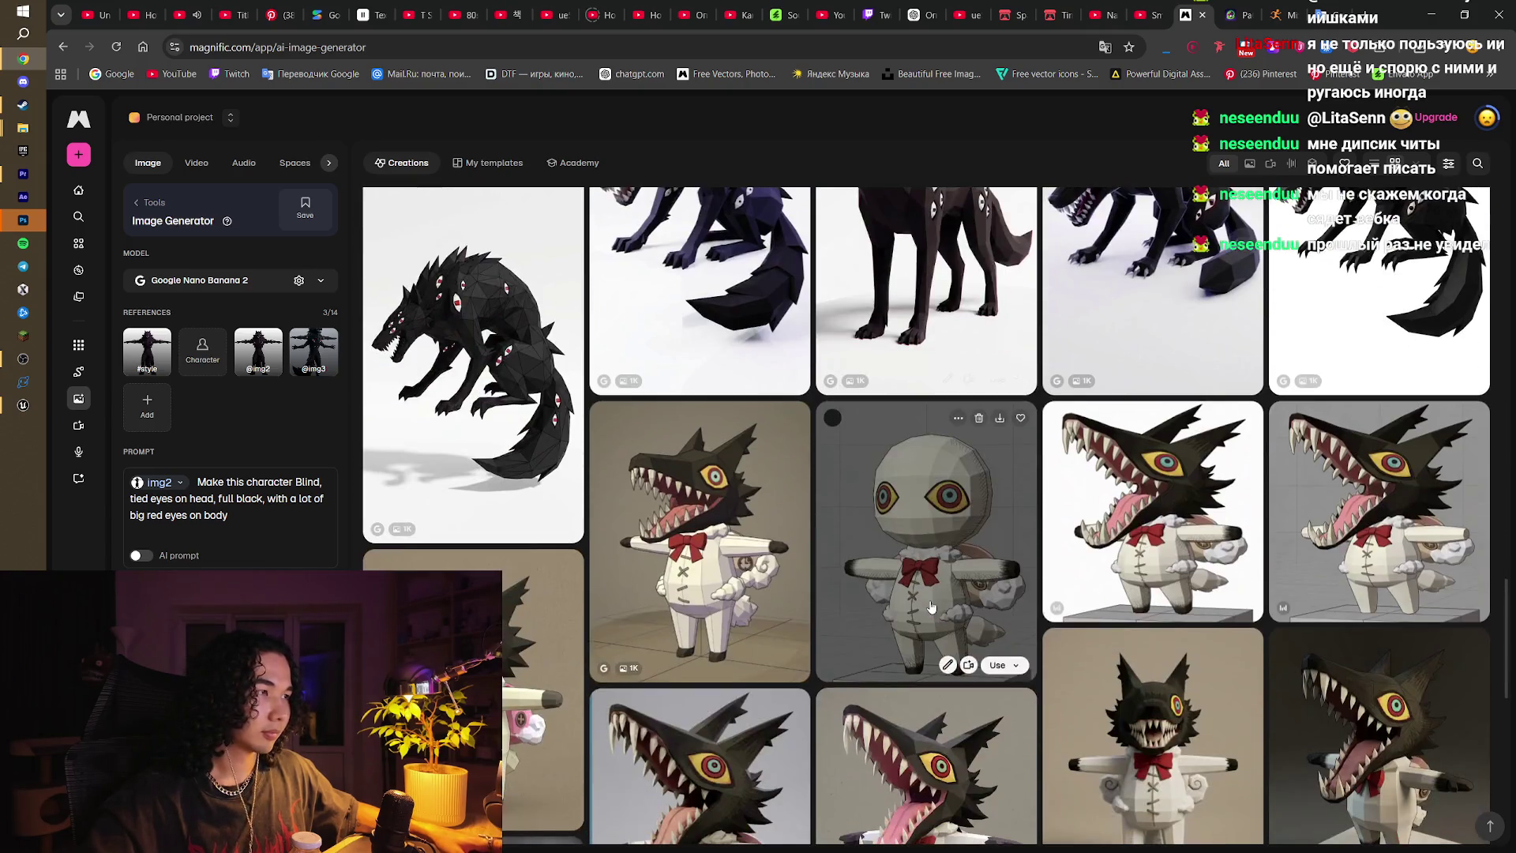
pyautogui.scroll(3, 931, 606)
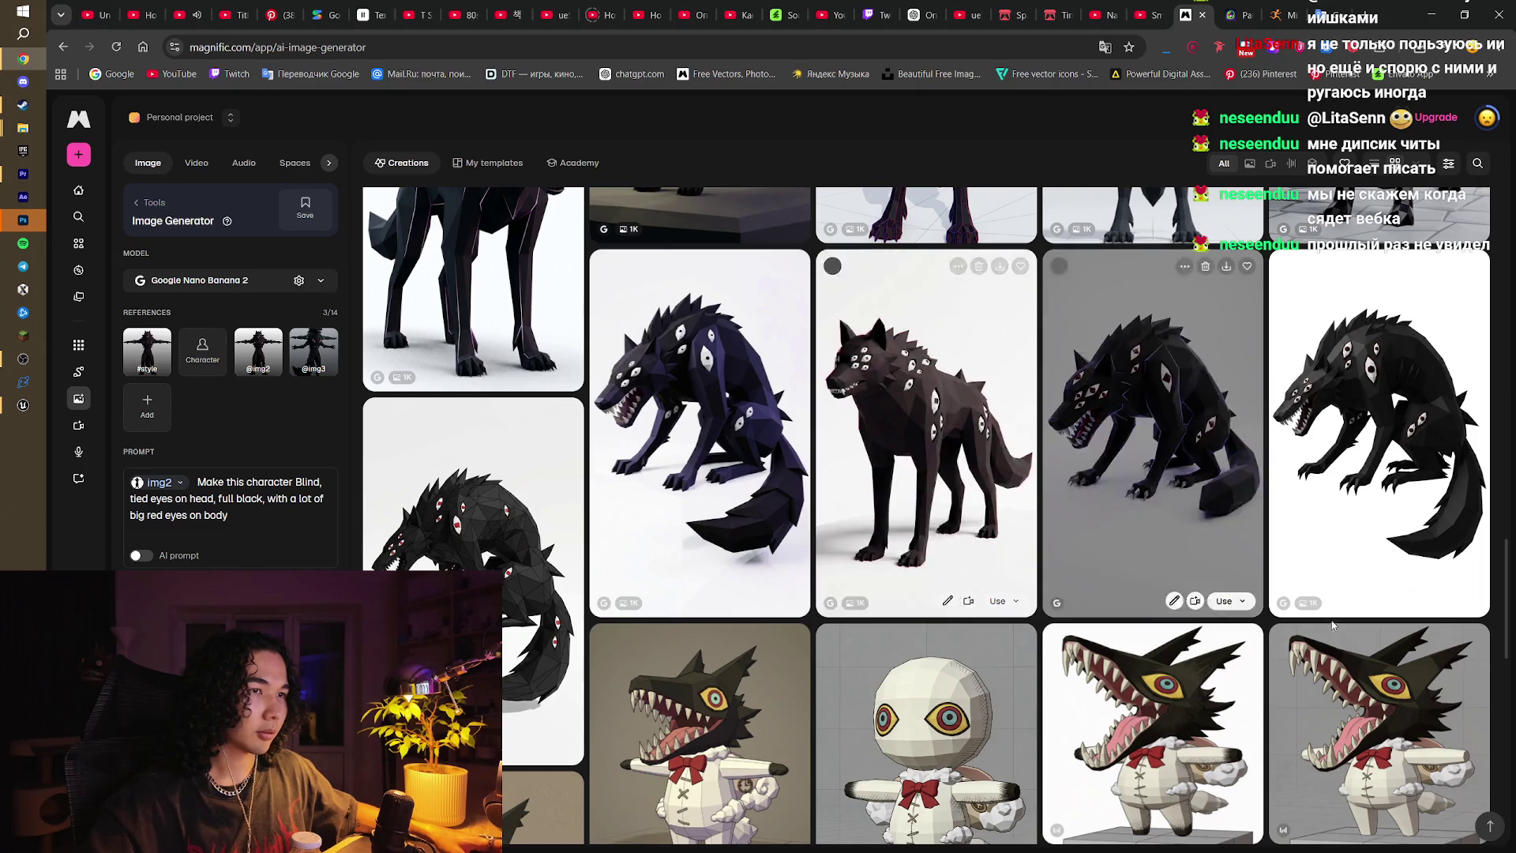
pyautogui.scroll(5, 930, 607)
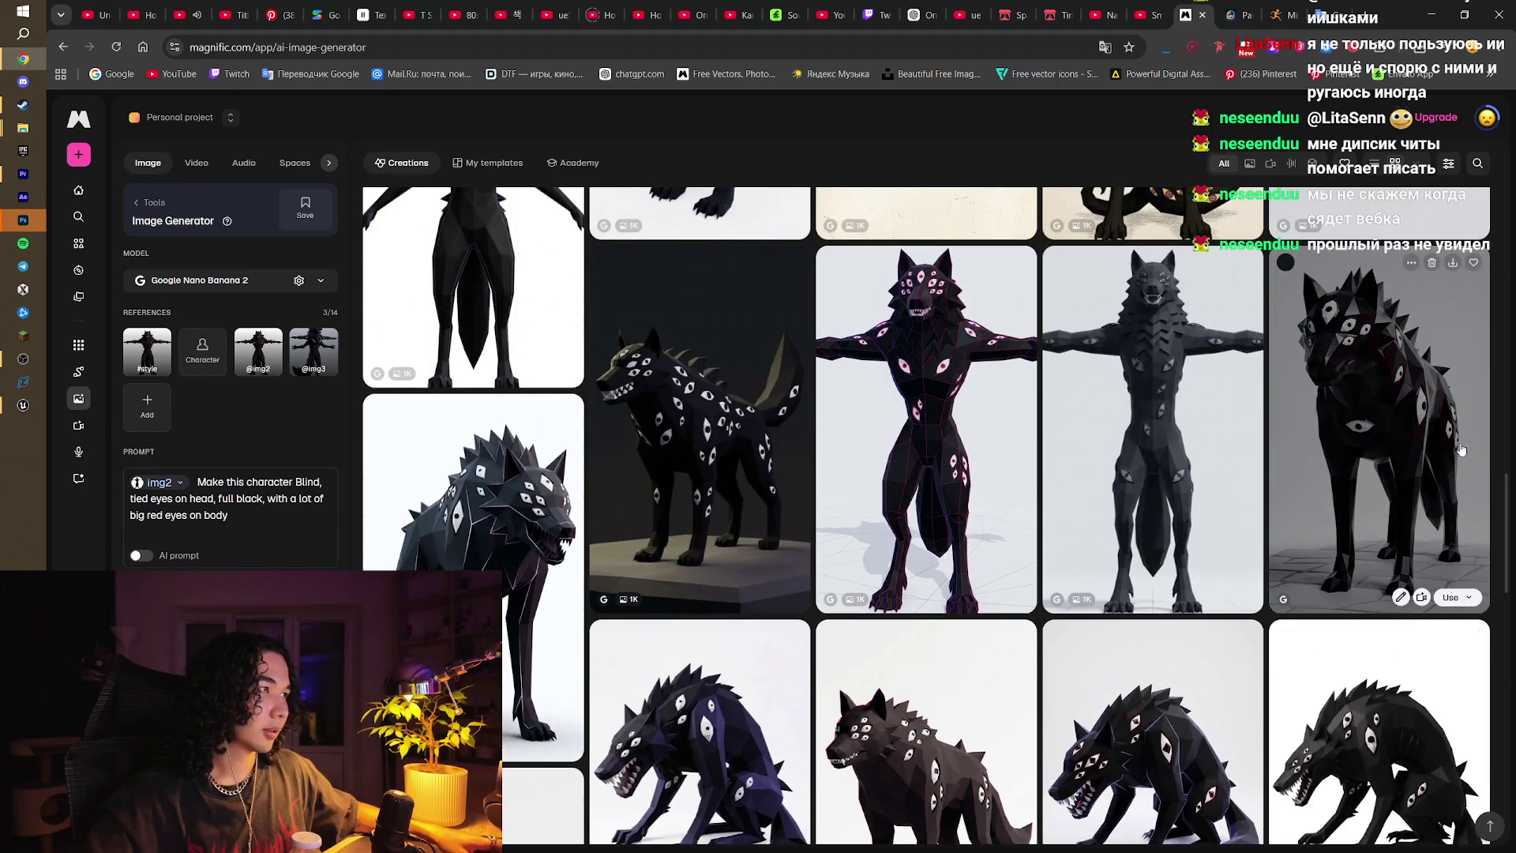
pyautogui.scroll(-3, 1483, 517)
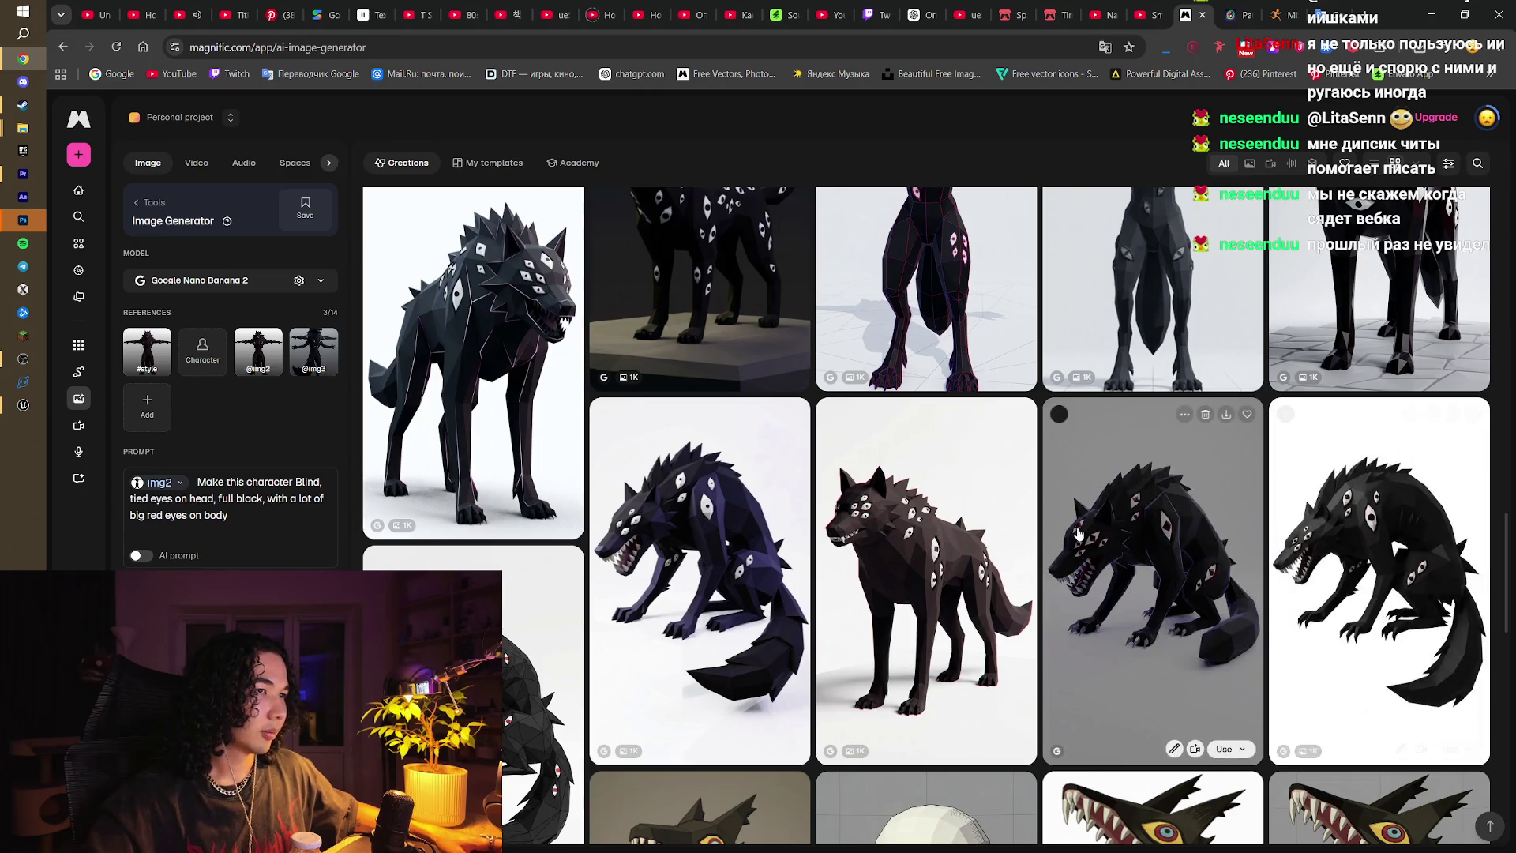
pyautogui.scroll(3, 1078, 535)
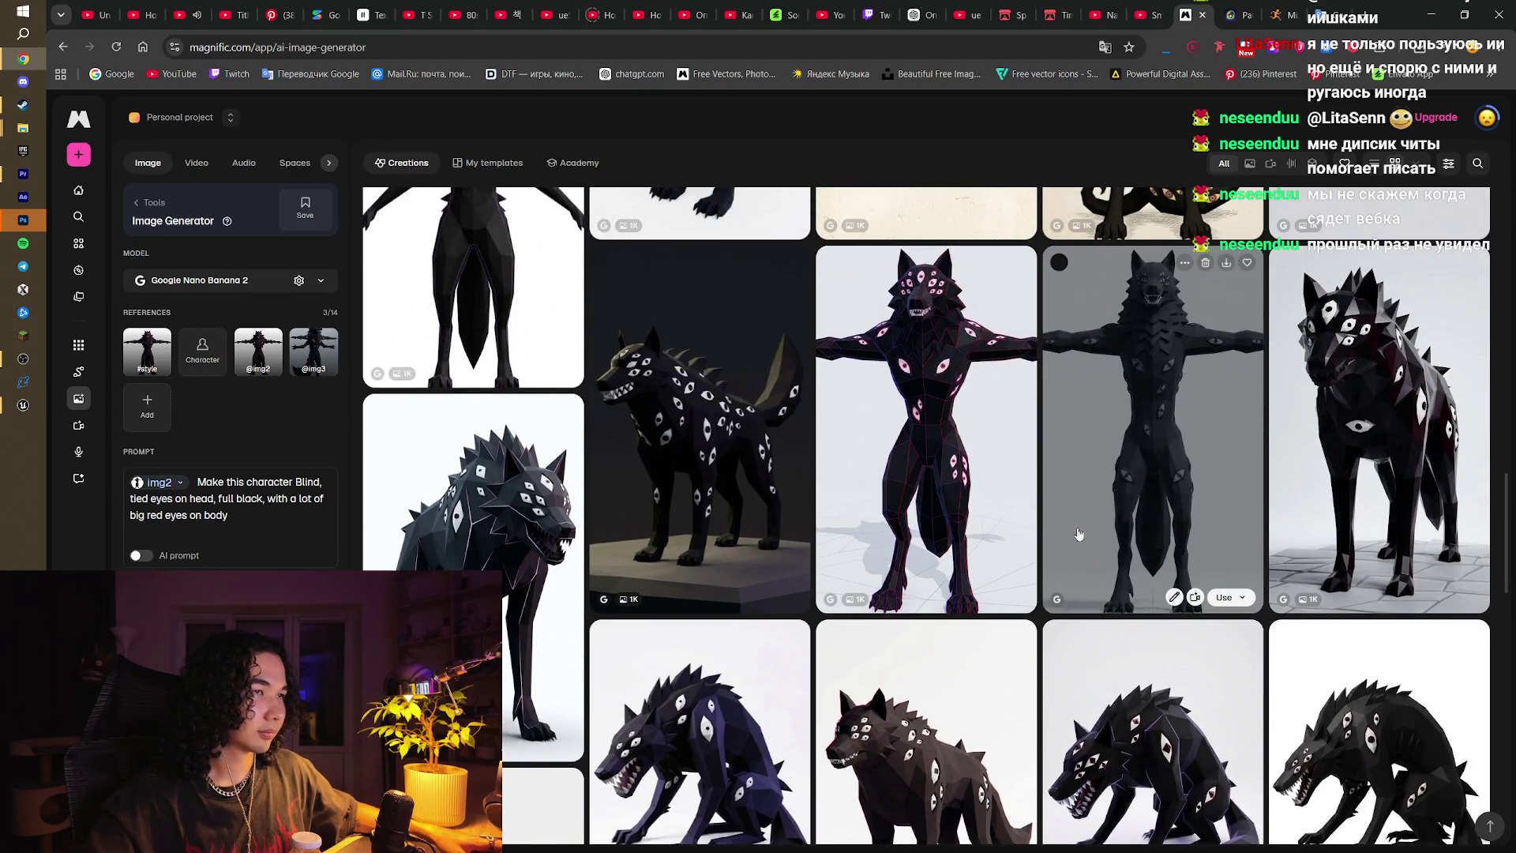
pyautogui.scroll(2, 1078, 533)
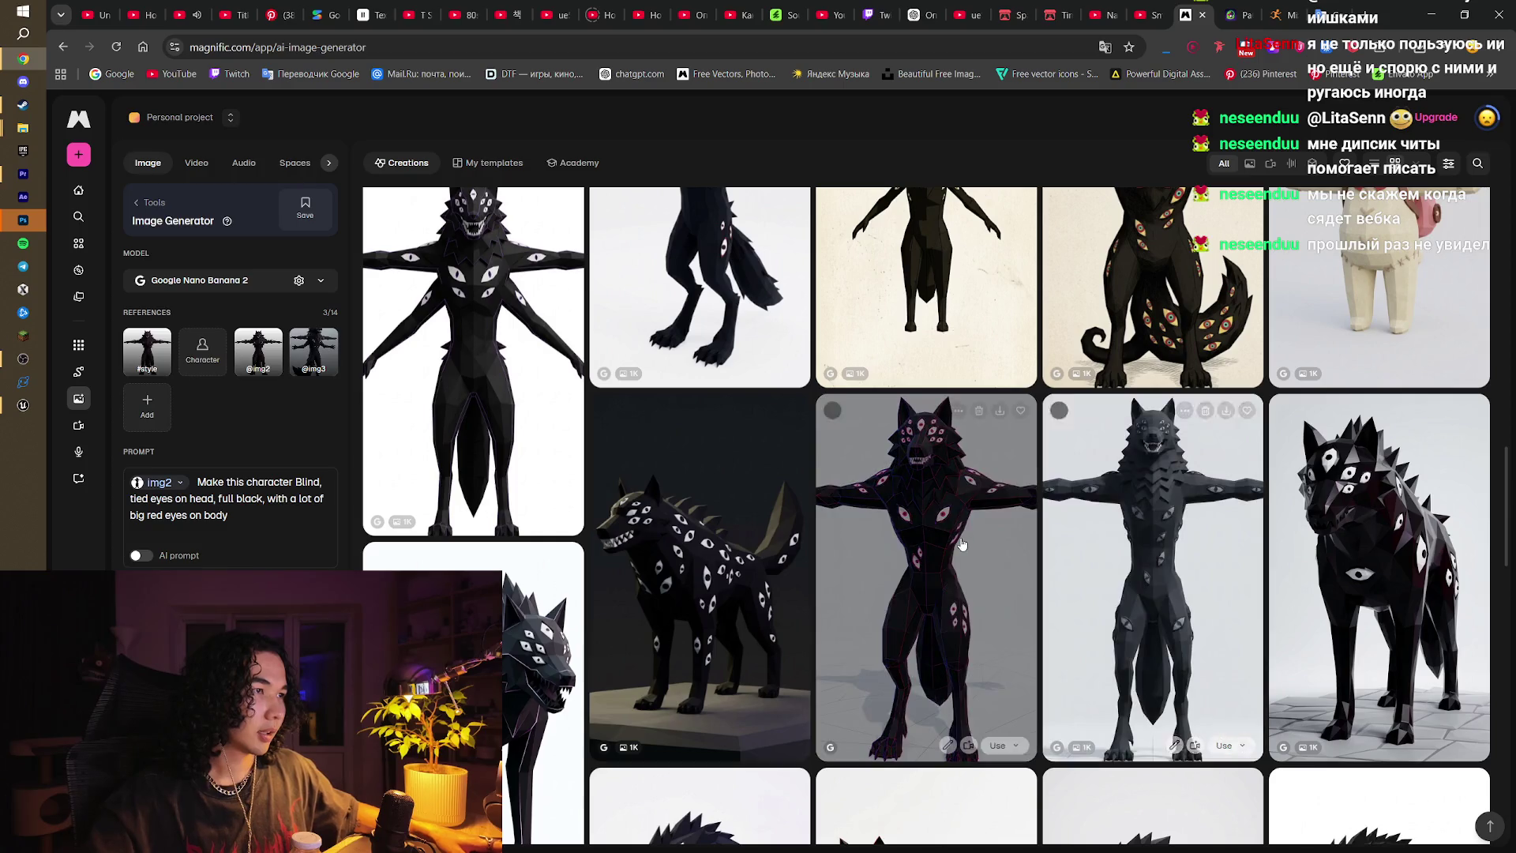
pyautogui.scroll(3, 962, 544)
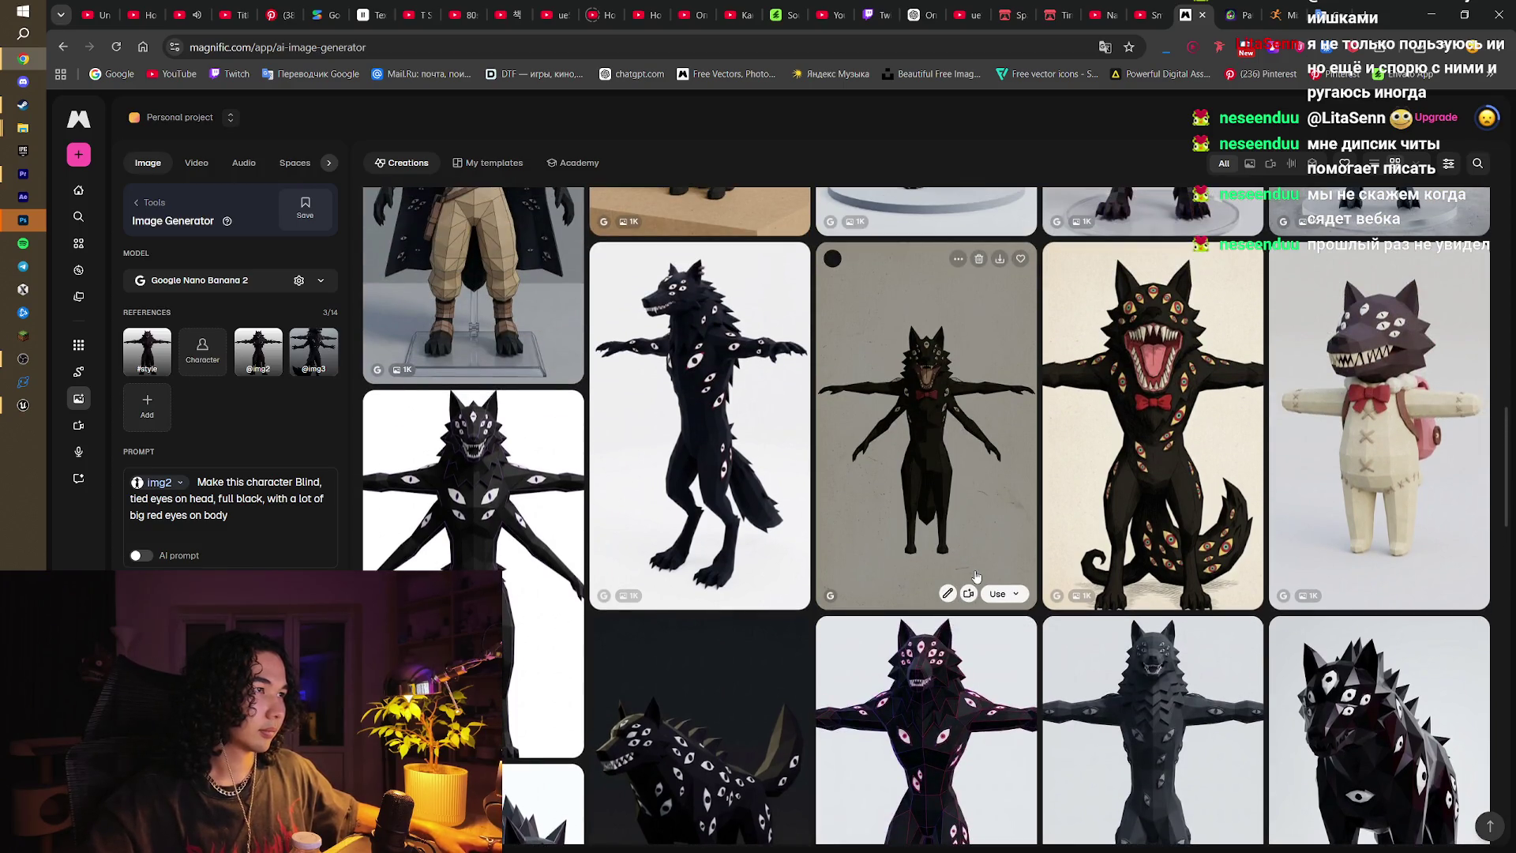
pyautogui.scroll(-5, 977, 576)
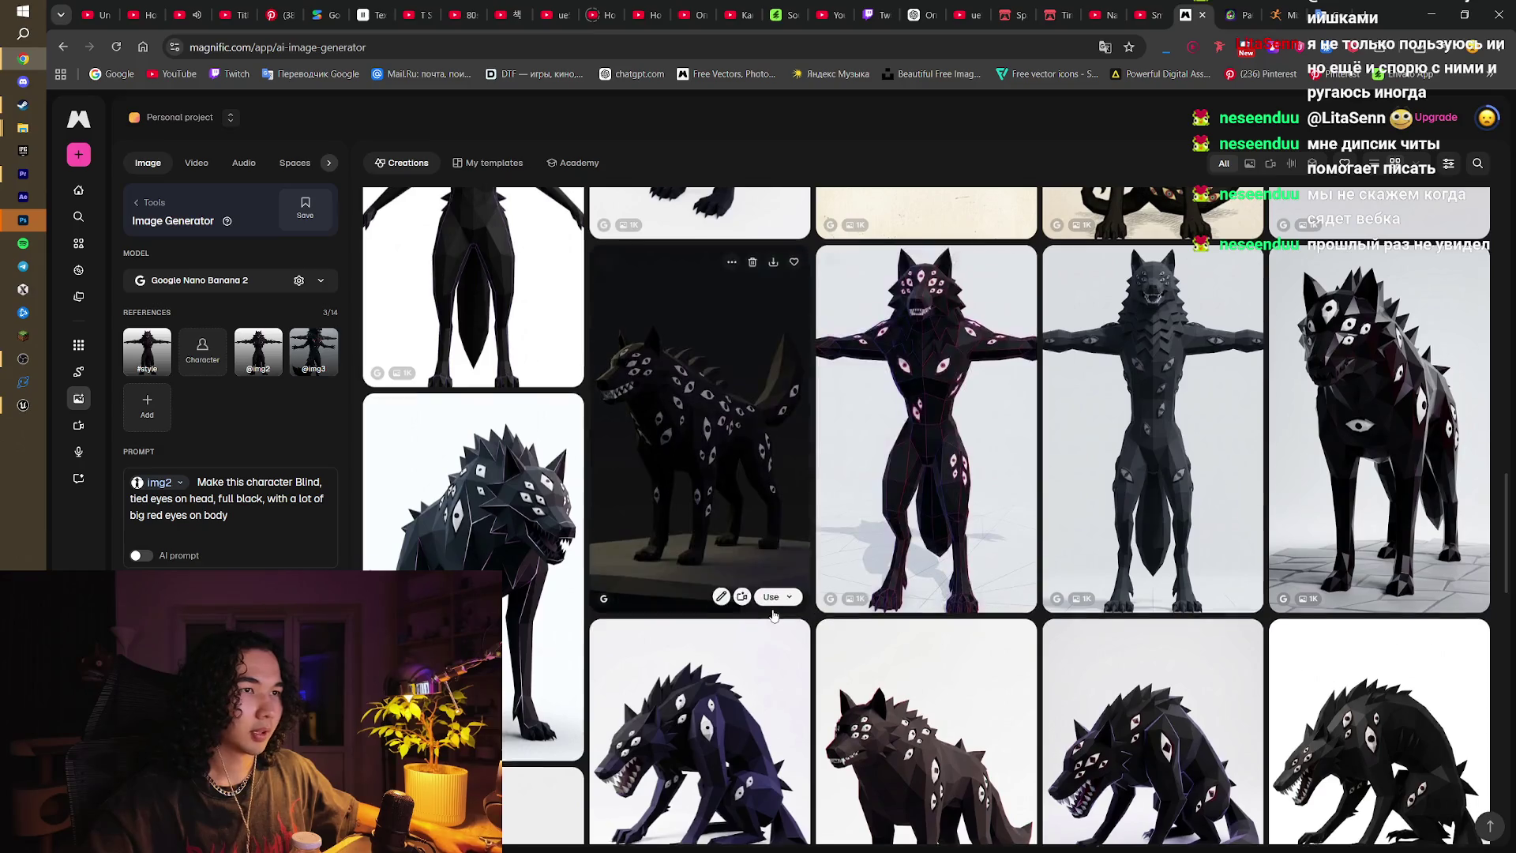
pyautogui.scroll(-5, 770, 613)
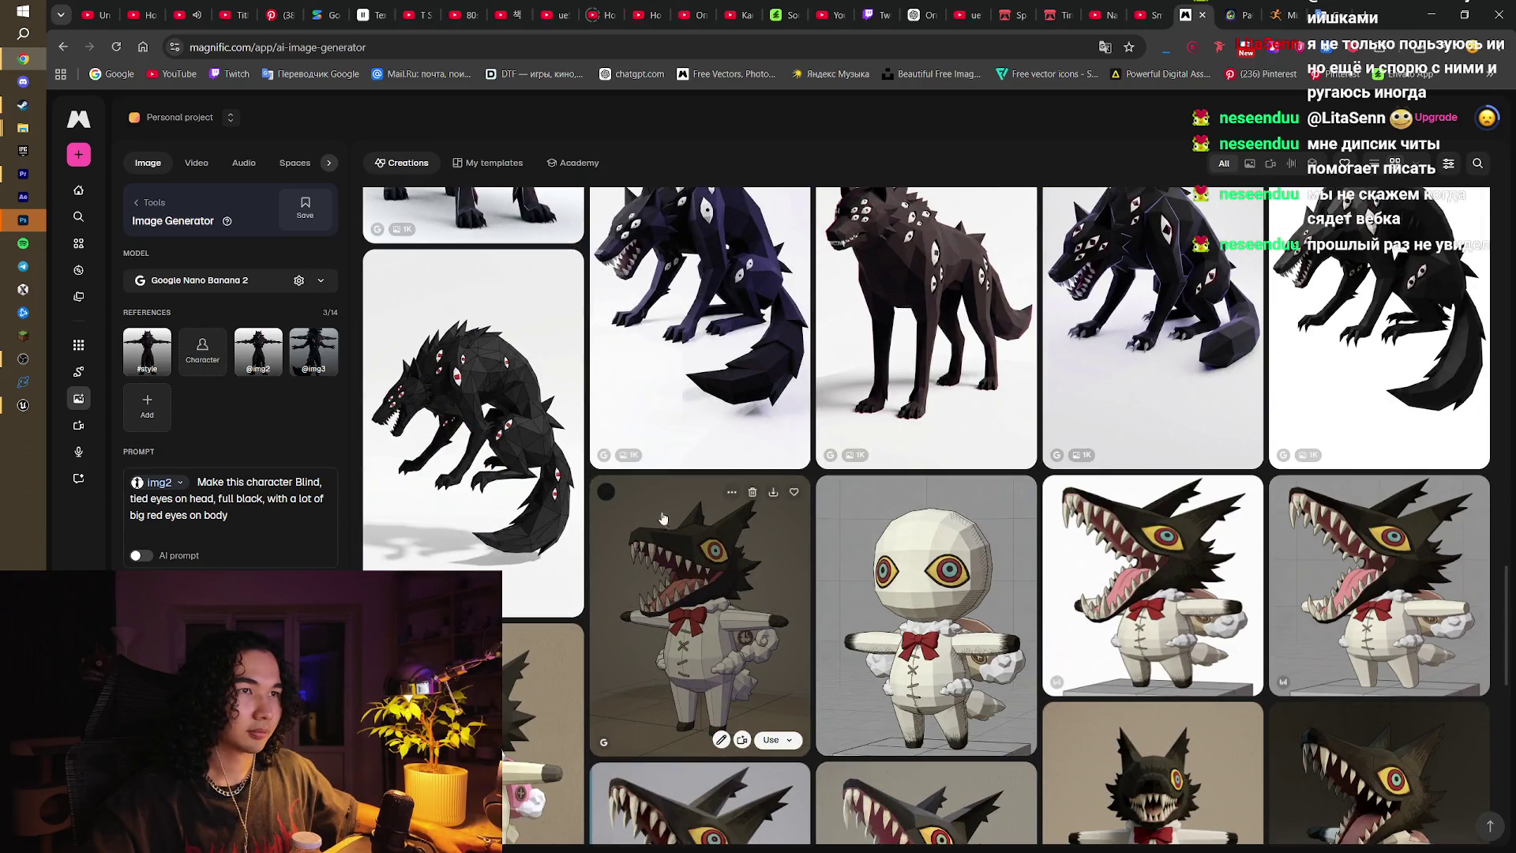
# Step: View the many-eyed wolf image full size, close it, and return to Unreal Engine
pyautogui.click(473, 418)
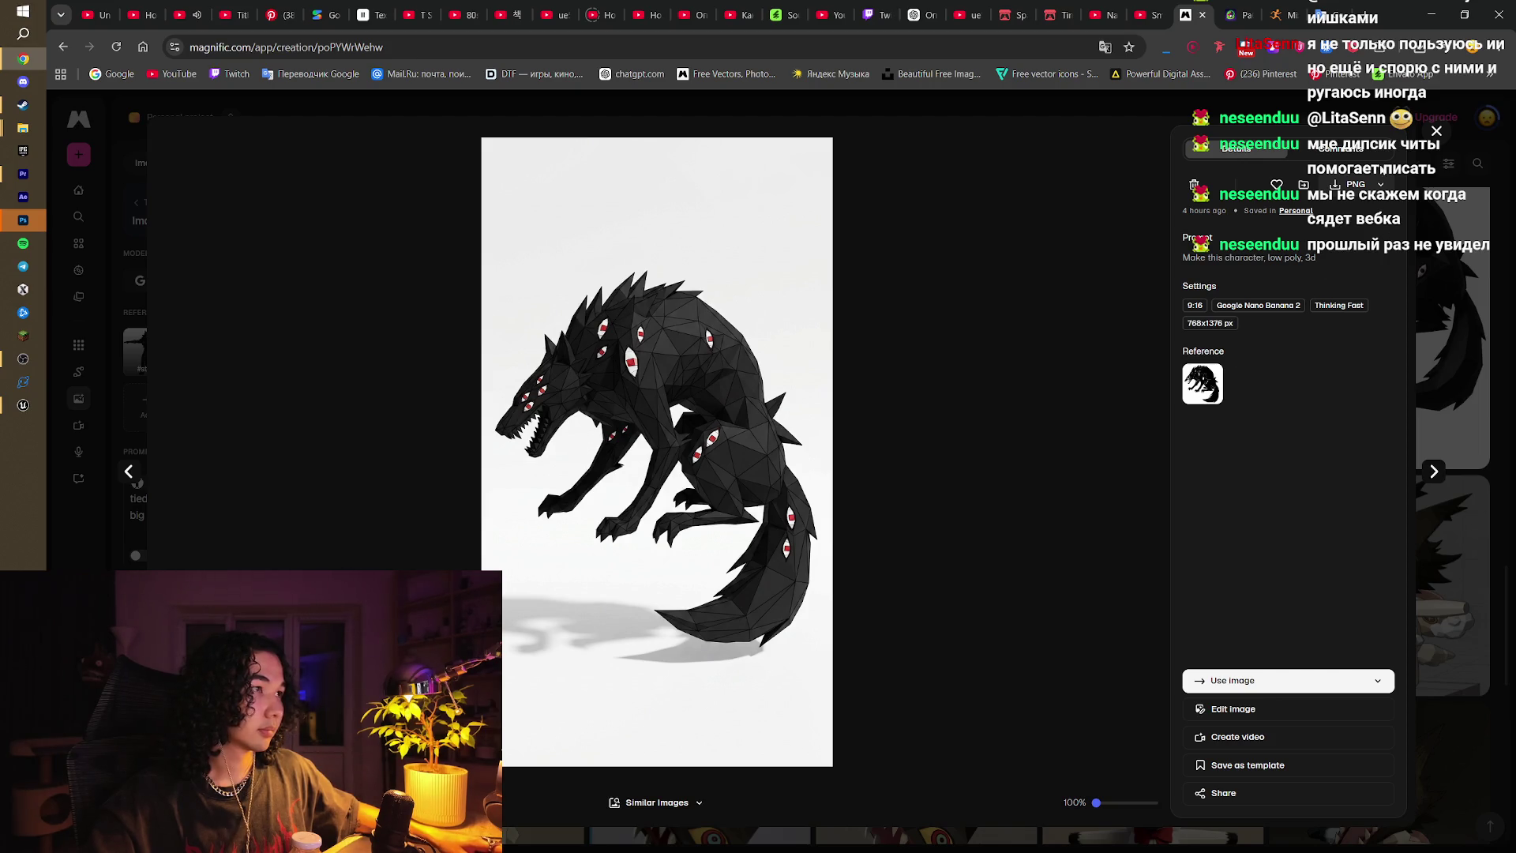
pyautogui.click(1045, 413)
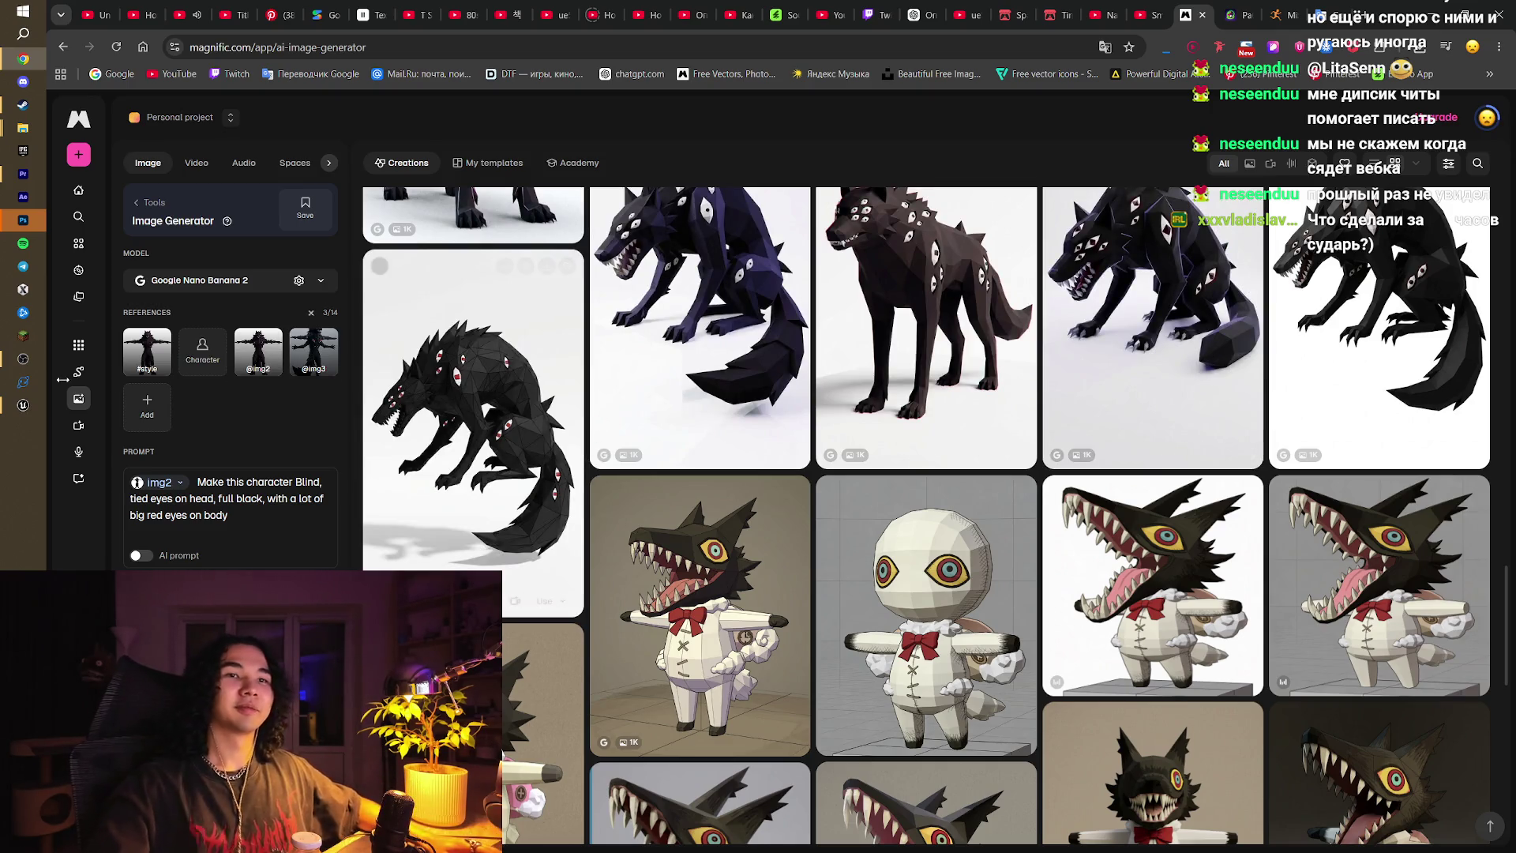
pyautogui.click(31, 408)
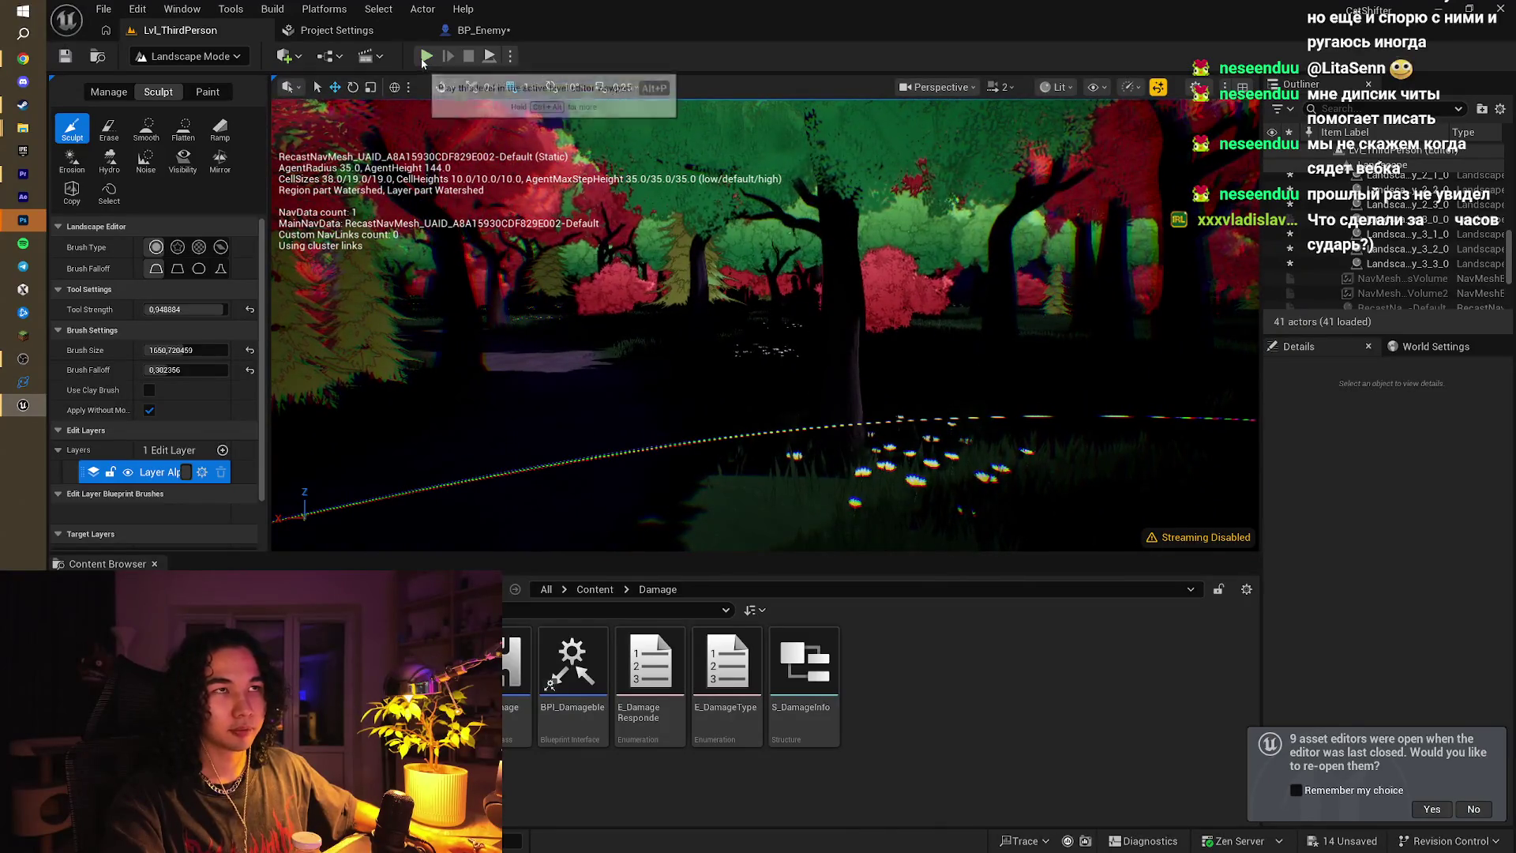
# Step: Start a Play In Editor session of the forest level with the black wolf enemy
pyautogui.hotkey('shift', '1')
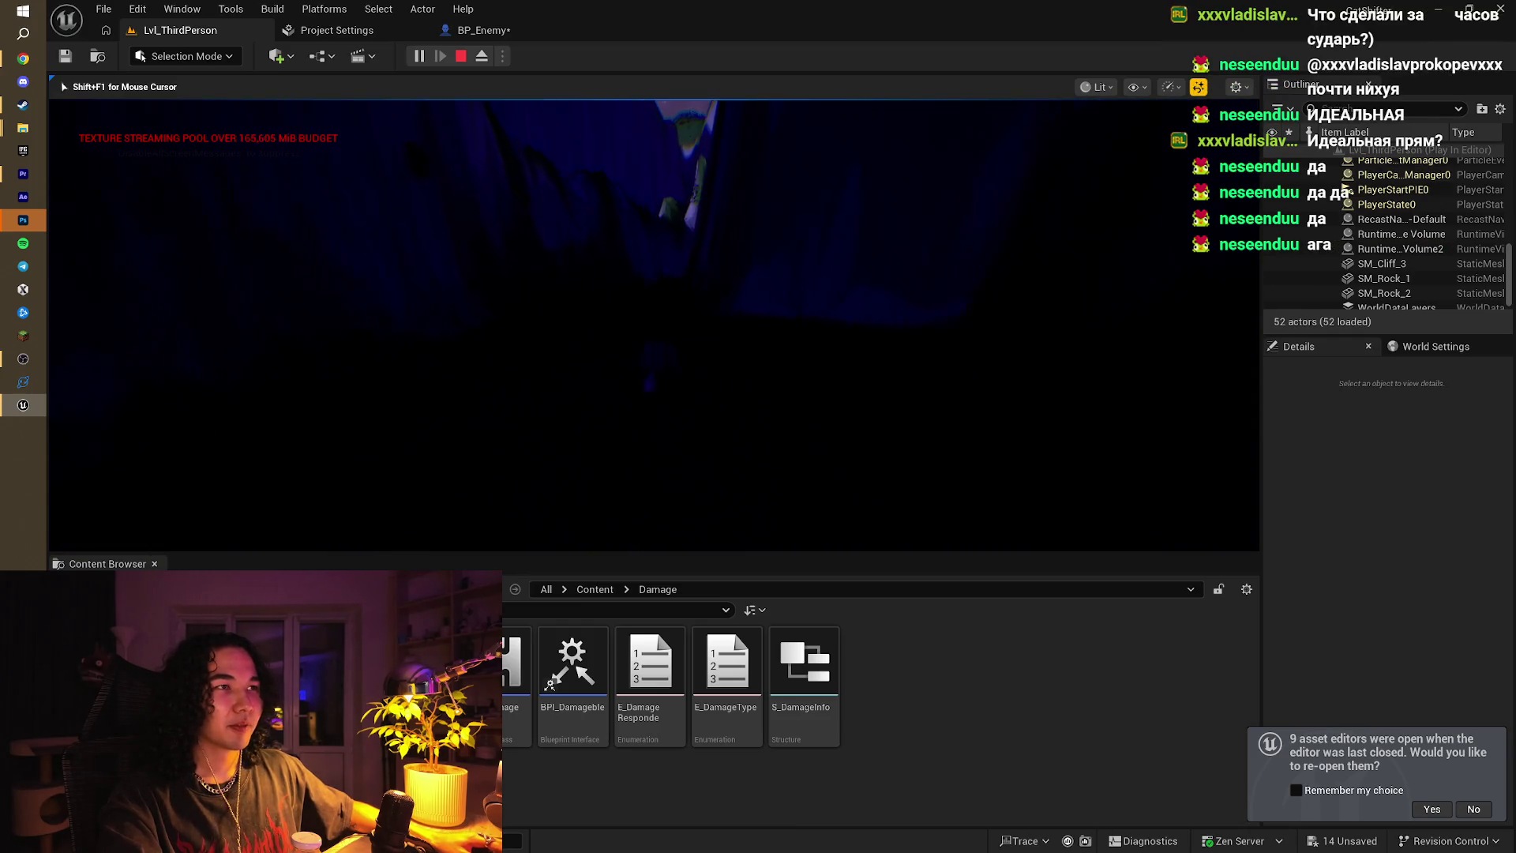
# Step: Stop the play session and select and focus the Cube actor from the Outliner
pyautogui.press('Escape')
pyautogui.scroll(5, 1304, 240)
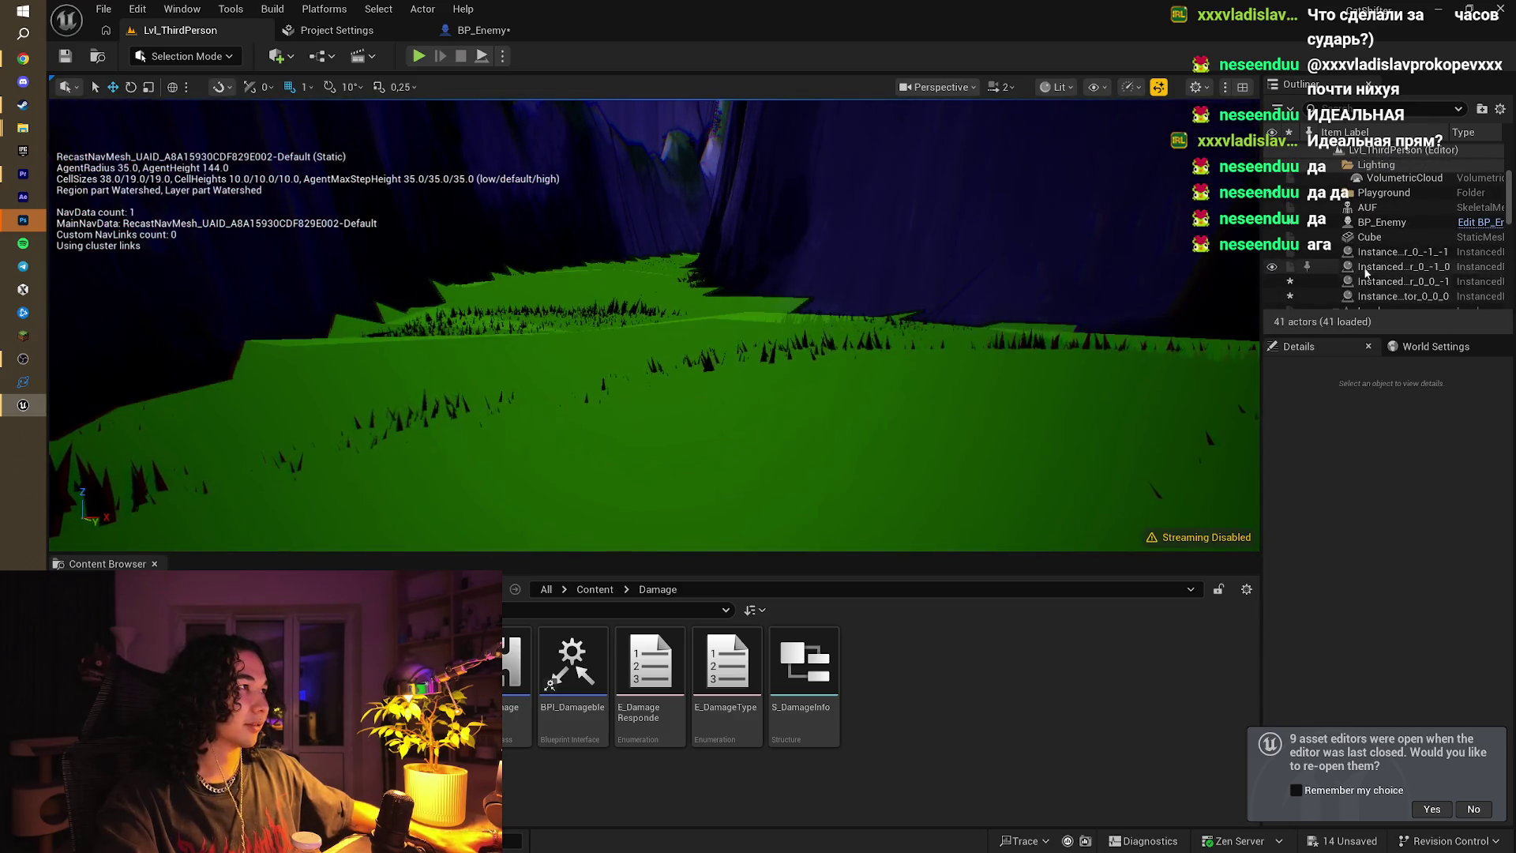
pyautogui.doubleClick(1369, 237)
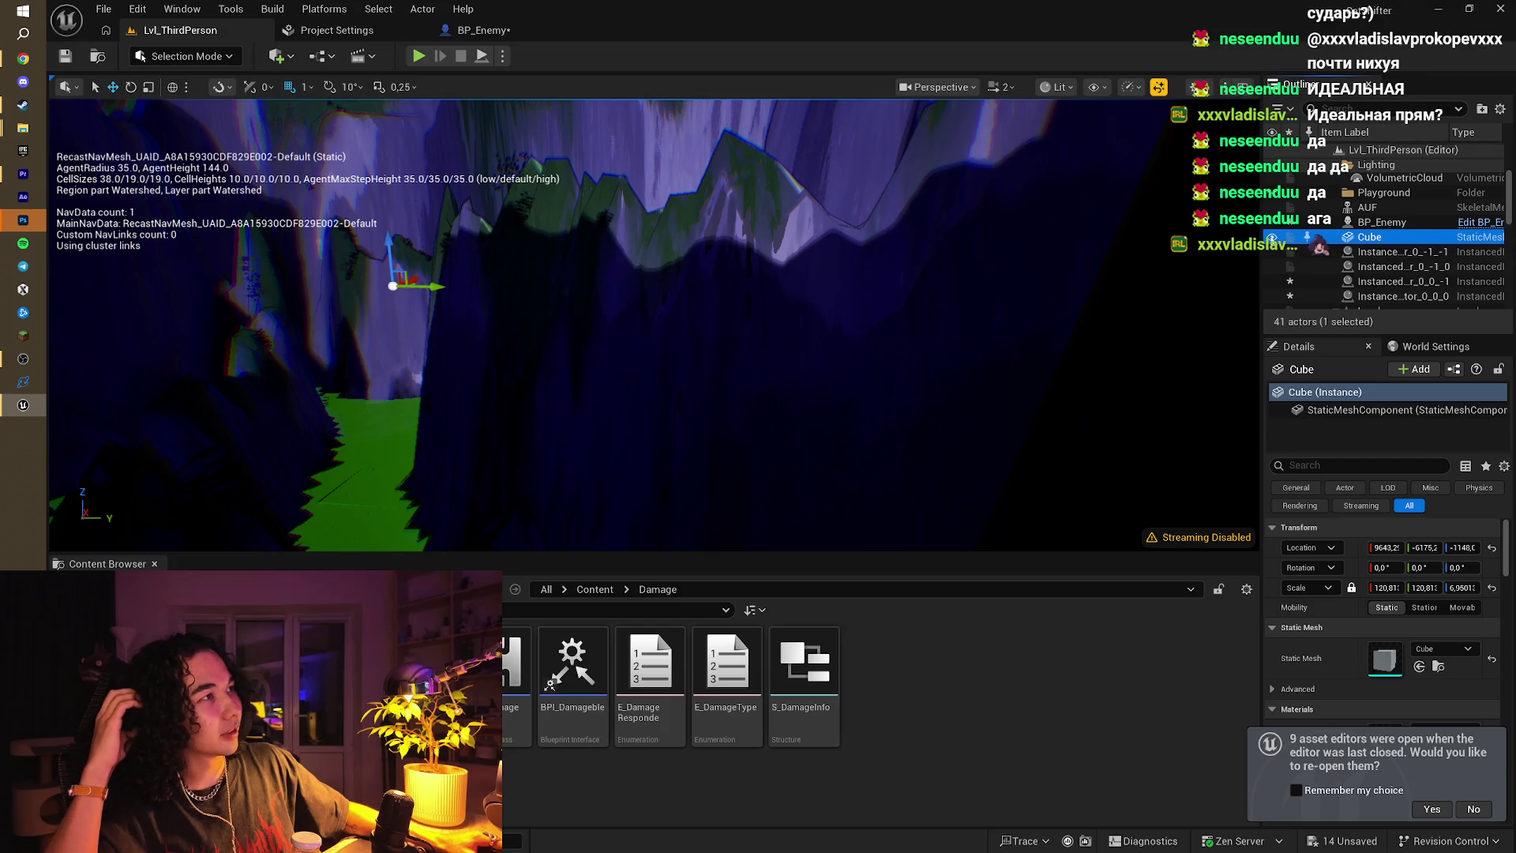
# Step: Tick Rendering > Visible for the M_Fog Cube in the Details panel
pyautogui.scroll(-4, 1443, 580)
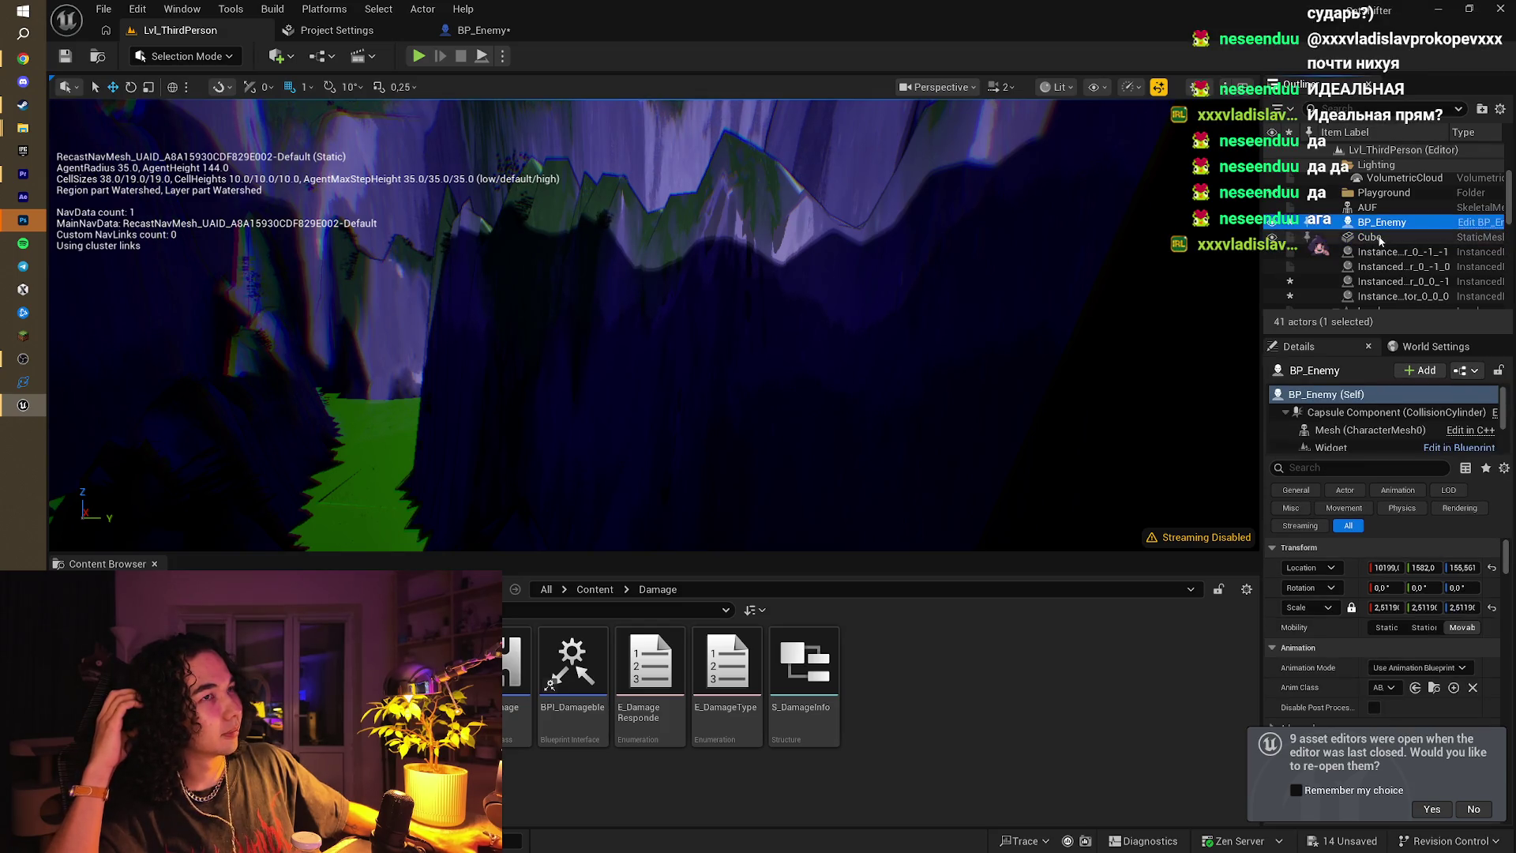
pyautogui.scroll(1, 1441, 584)
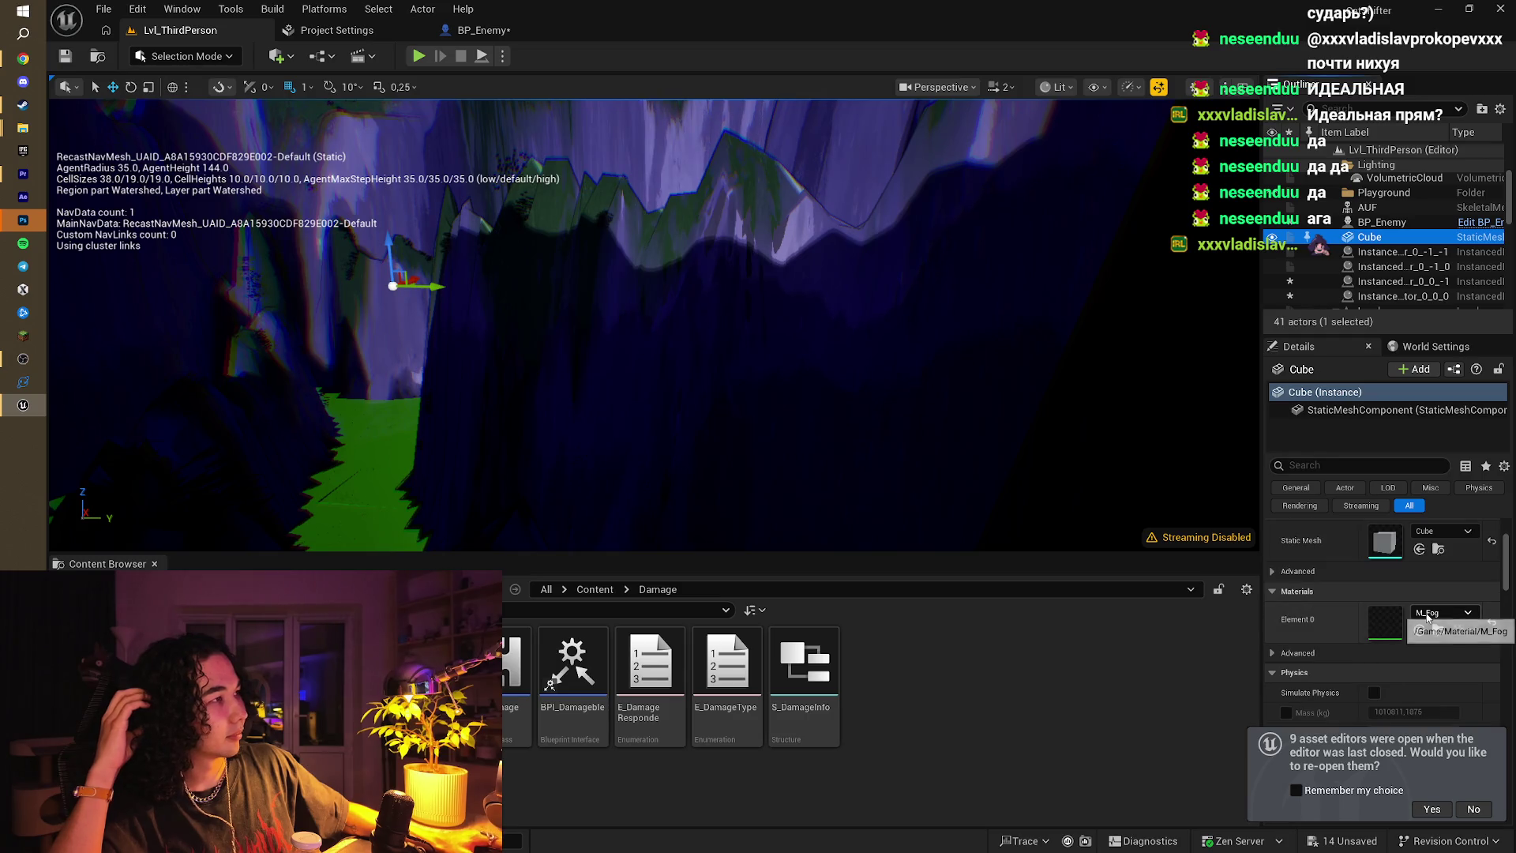
pyautogui.scroll(-6, 1404, 618)
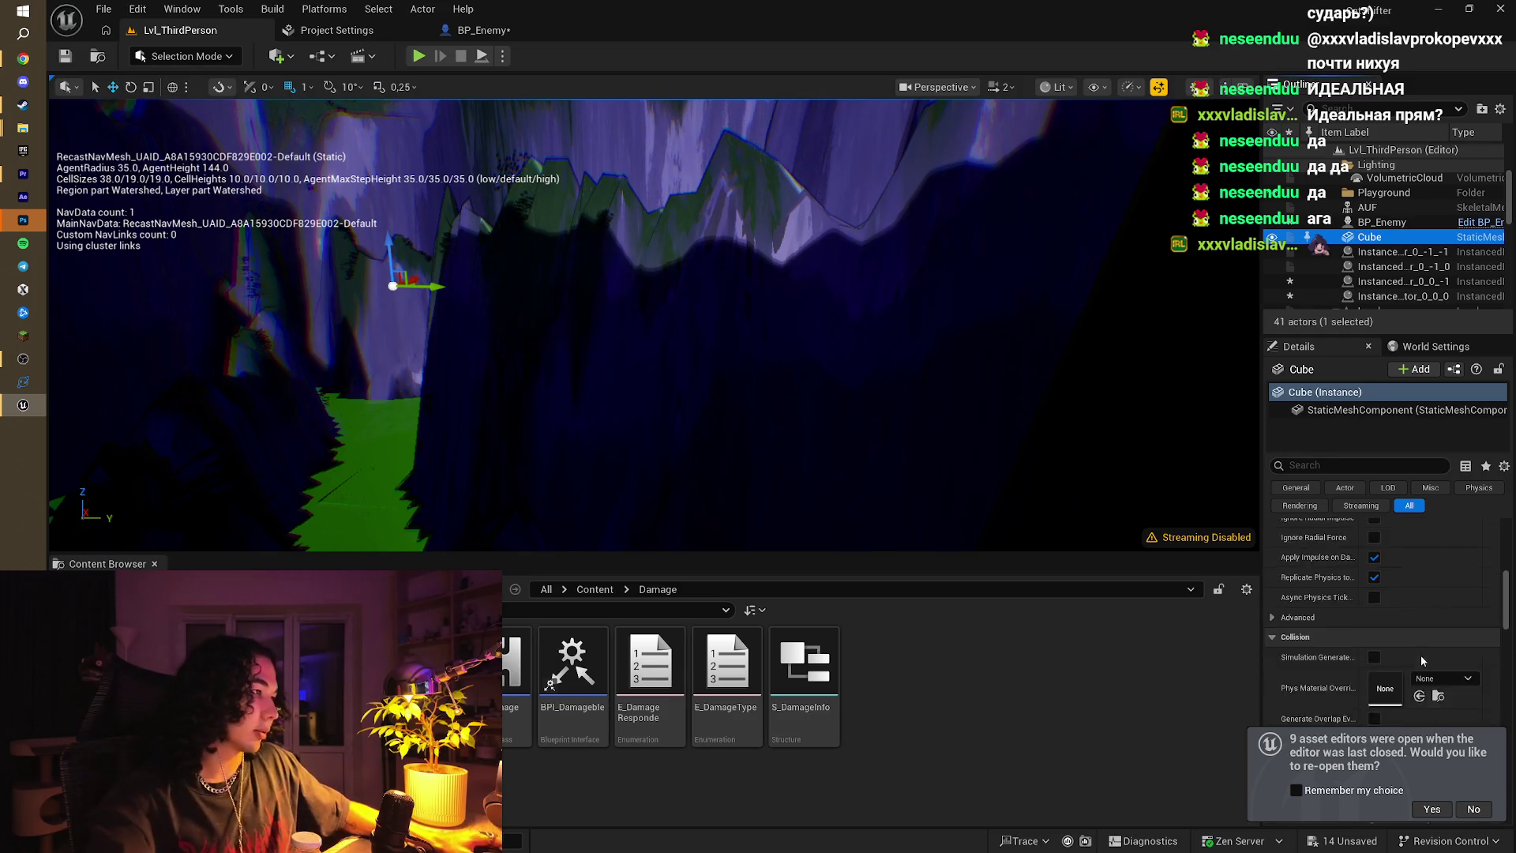
pyautogui.scroll(4, 1419, 655)
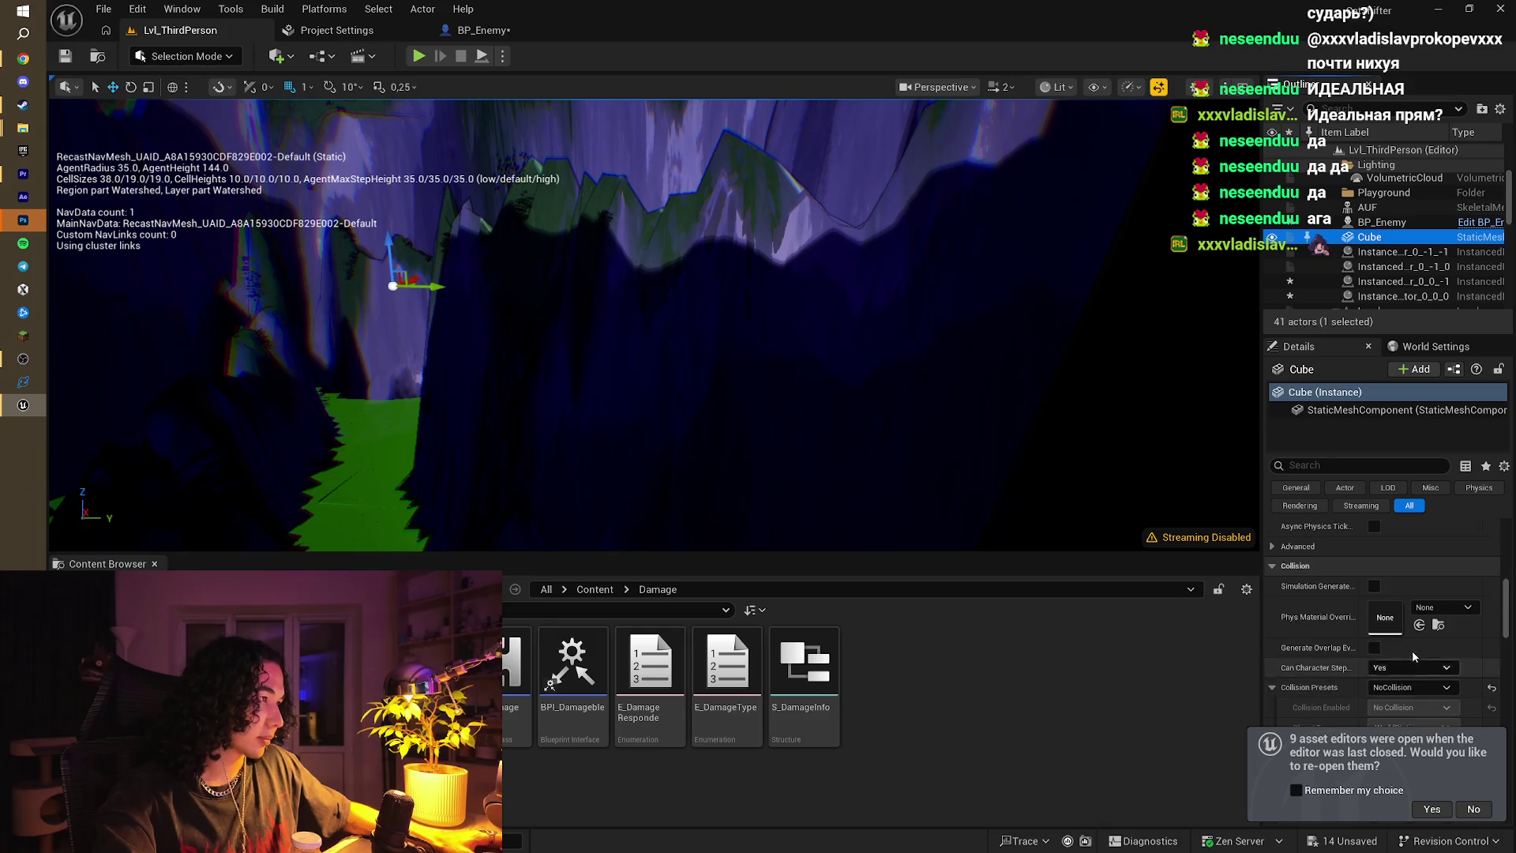
pyautogui.scroll(-7, 1395, 671)
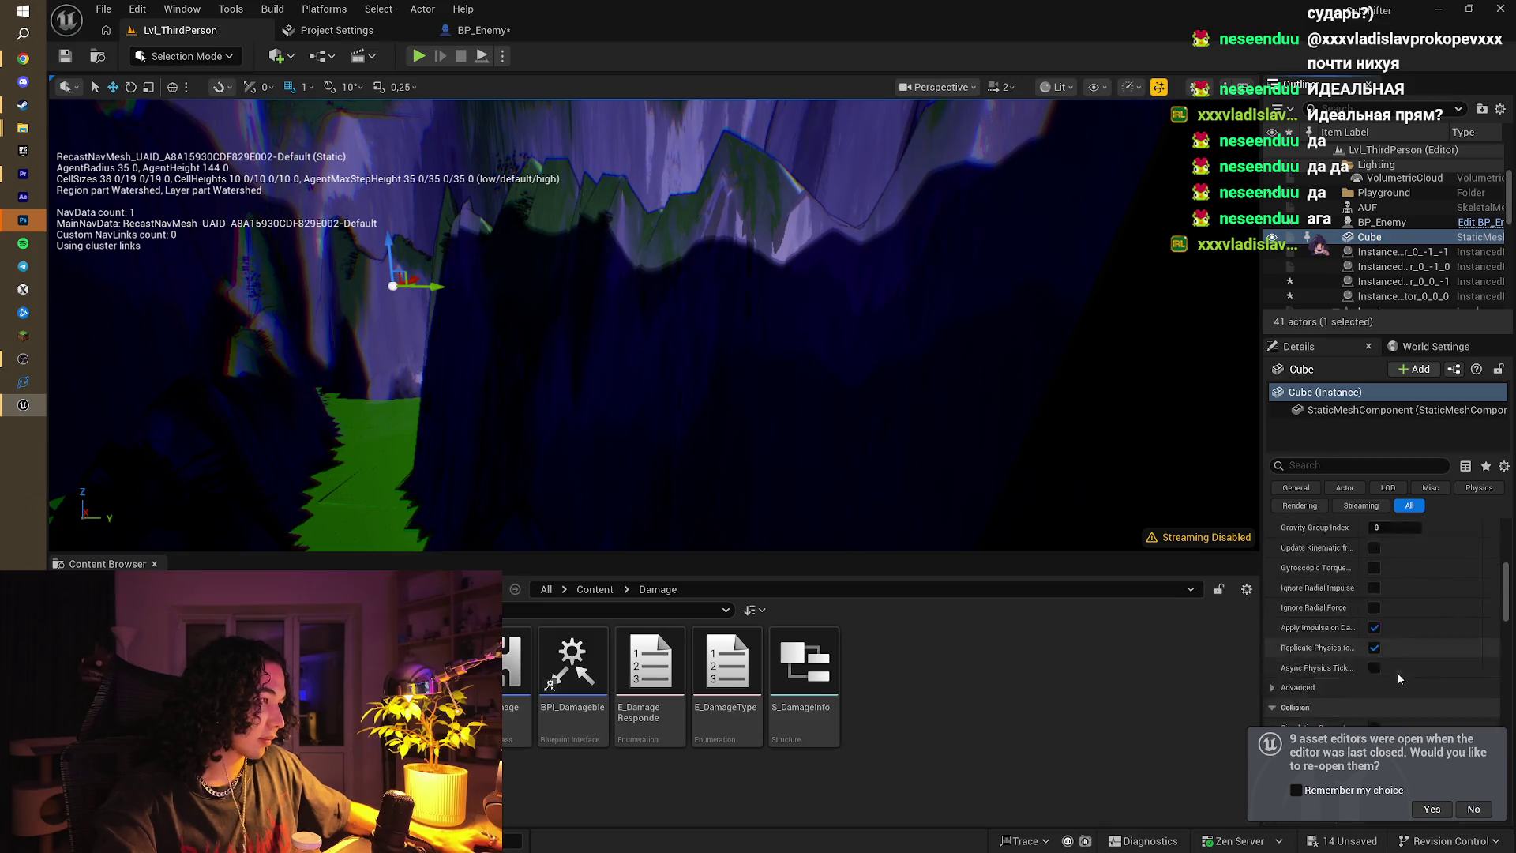
pyautogui.scroll(-10, 1395, 671)
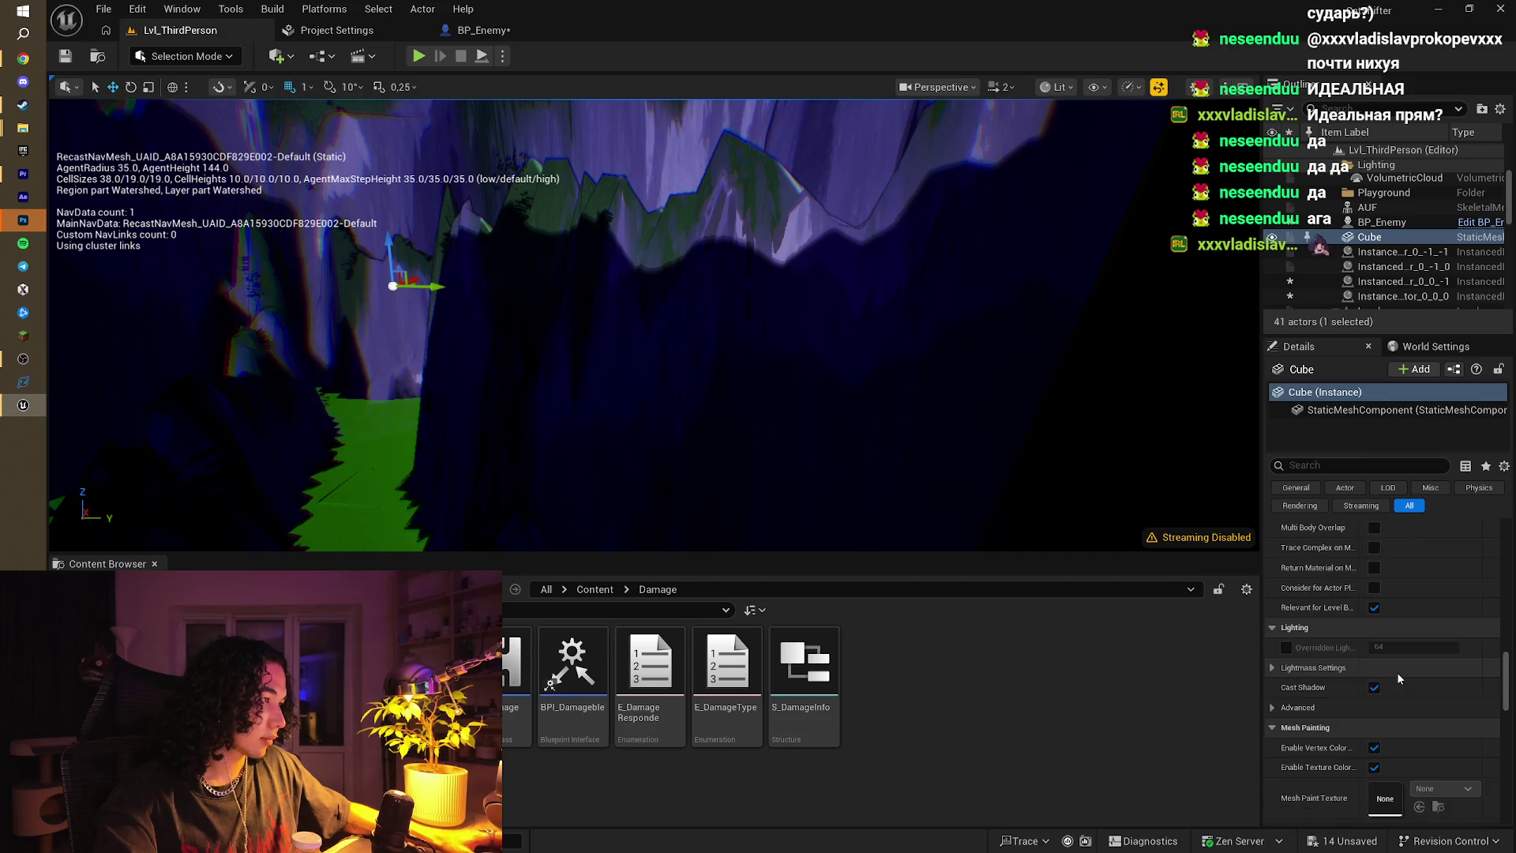
pyautogui.scroll(-5, 1395, 671)
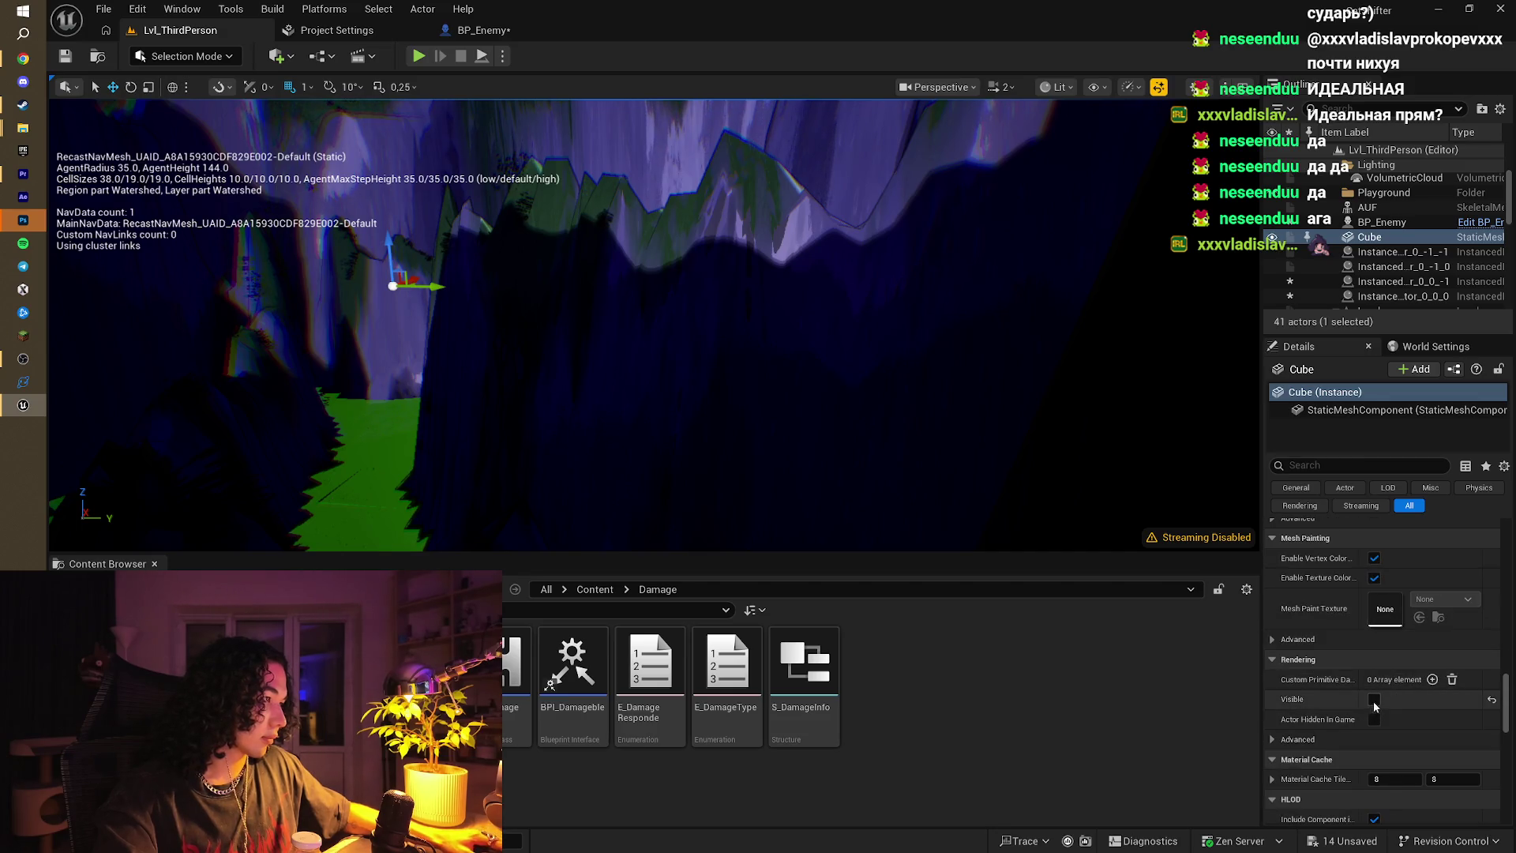
pyautogui.click(1372, 701)
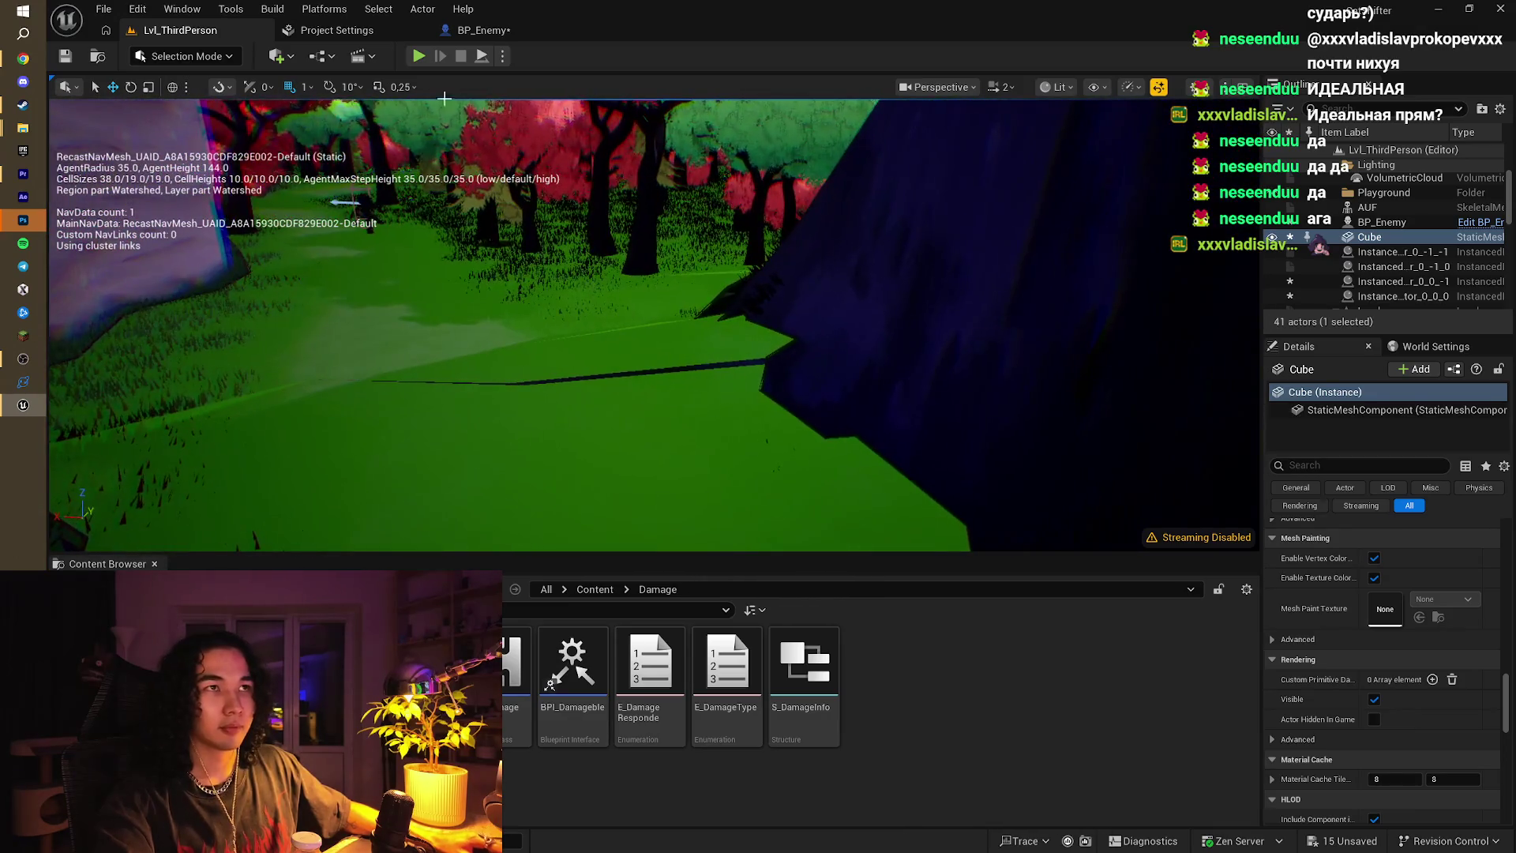
# Step: Start another playtest and run the sheep along the forest path into the darker purple area
pyautogui.click(419, 57)
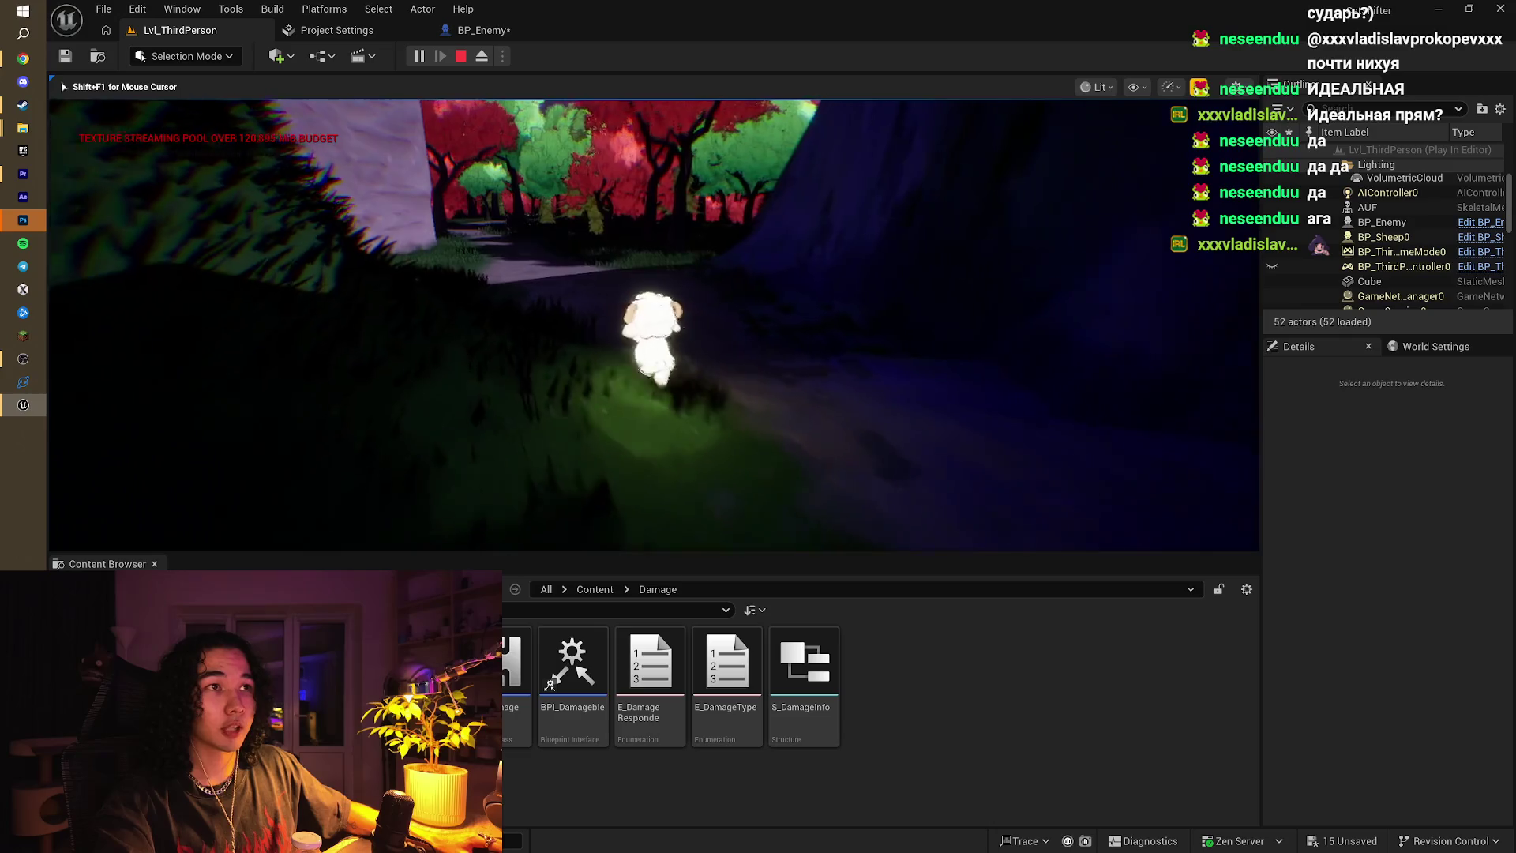
pyautogui.press('w')
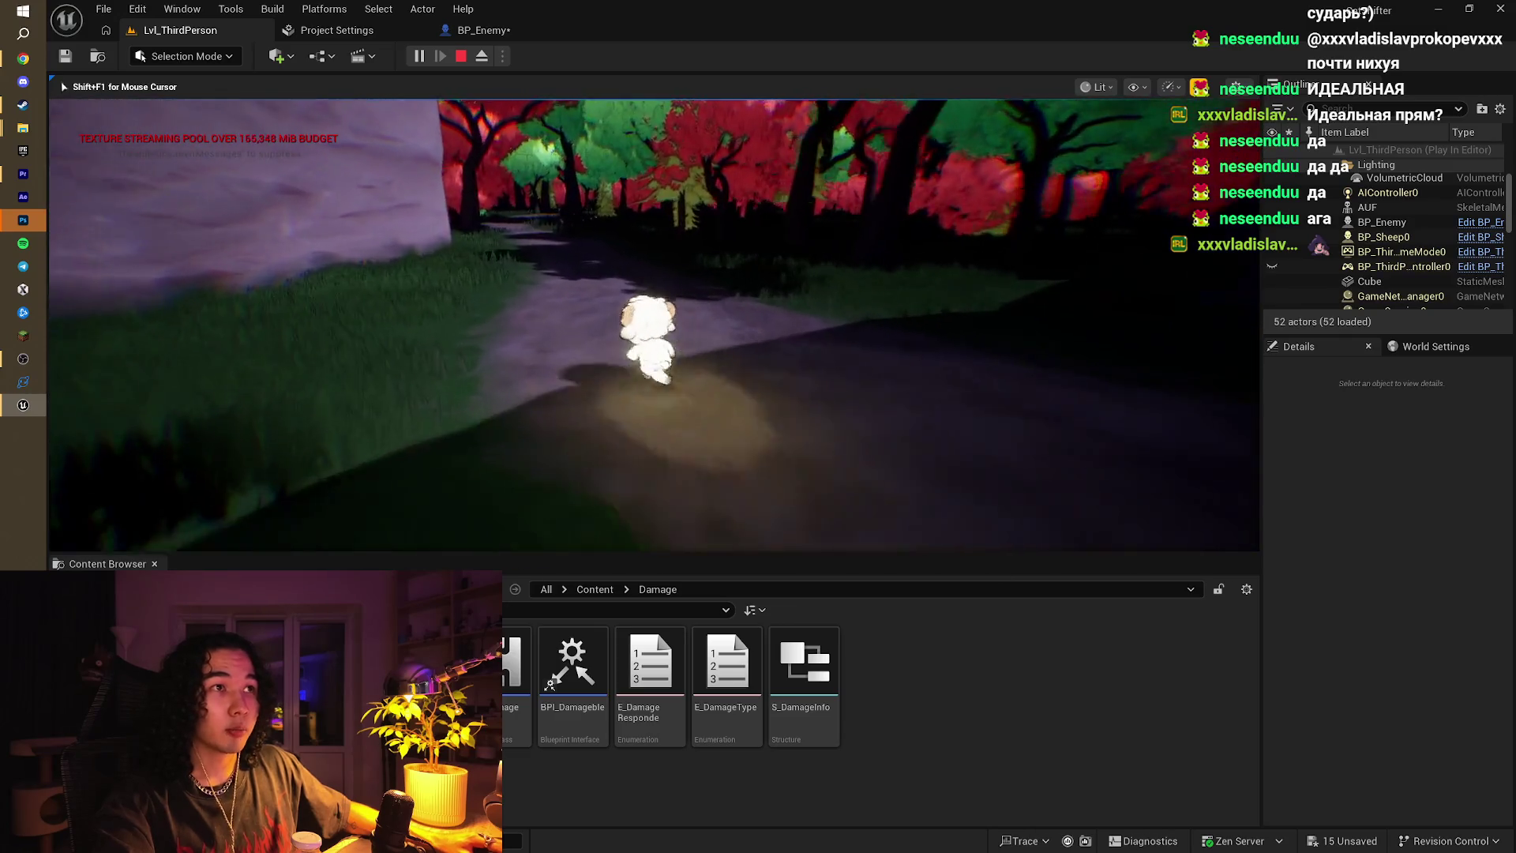
pyautogui.press('w')
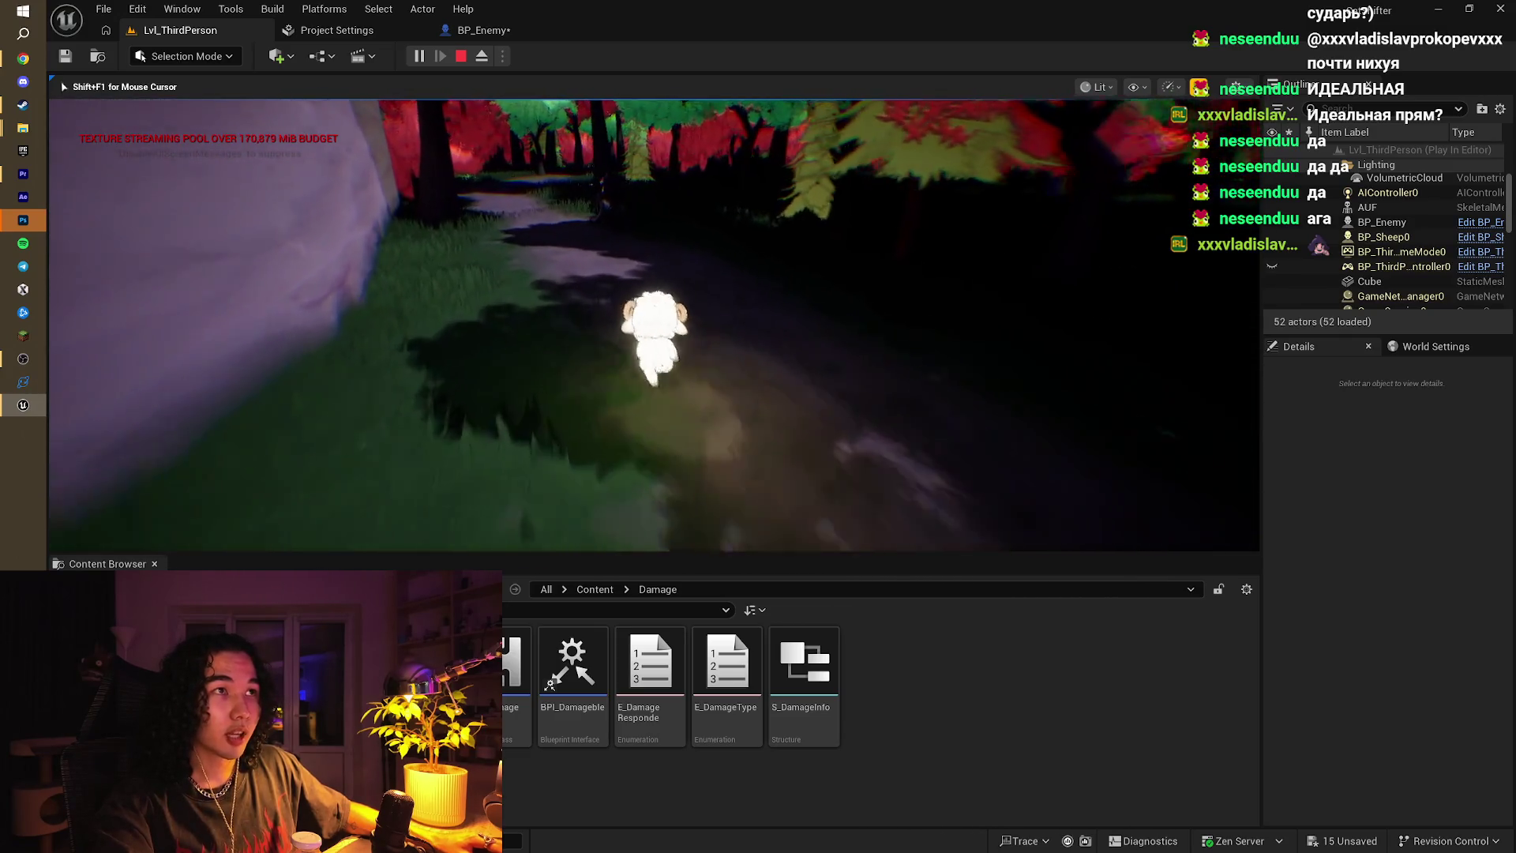
pyautogui.press('s')
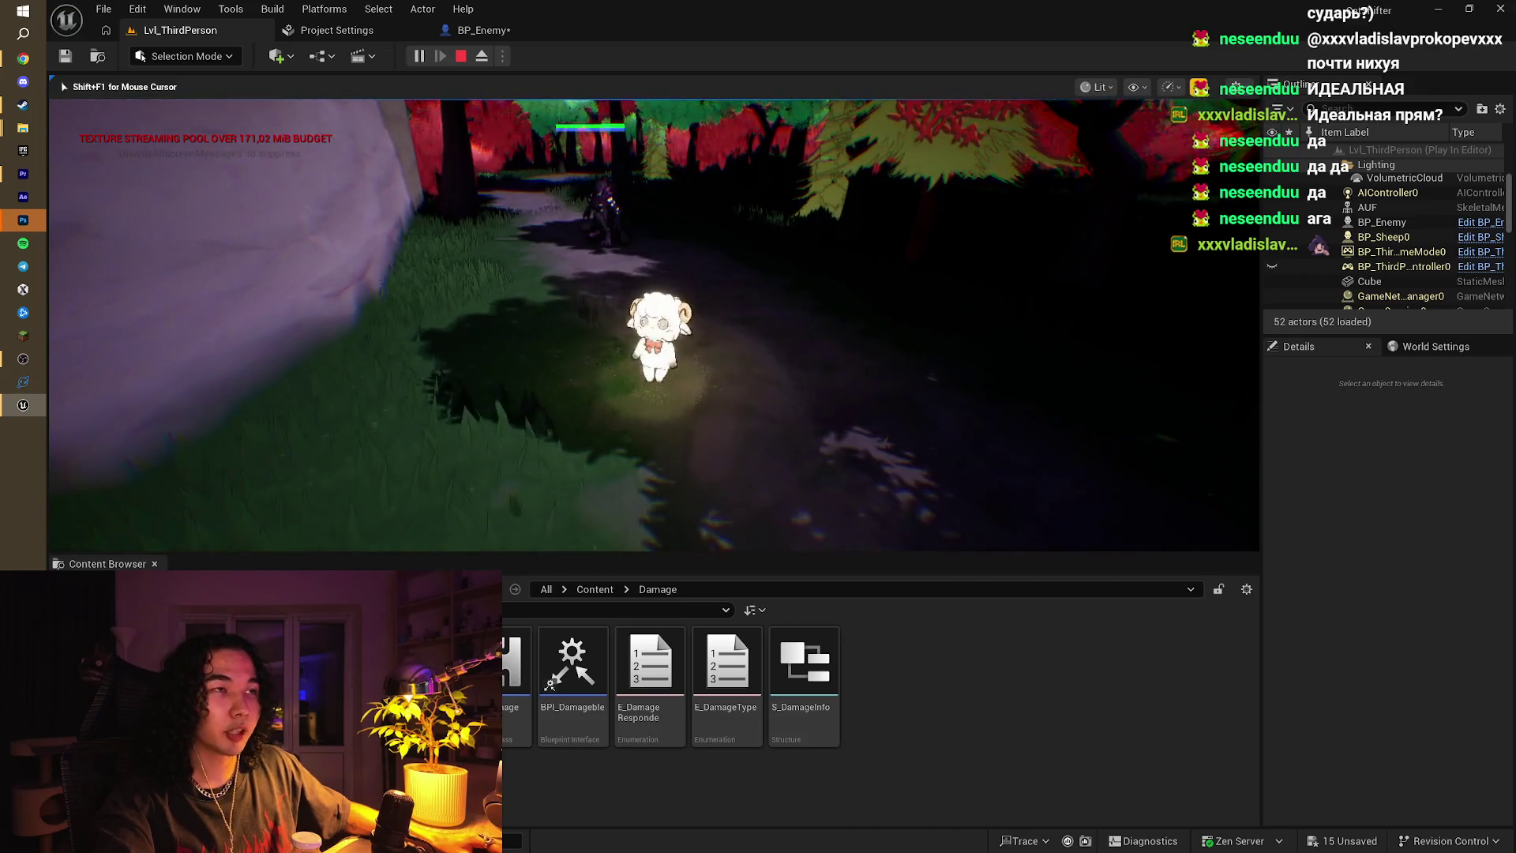
pyautogui.press('s')
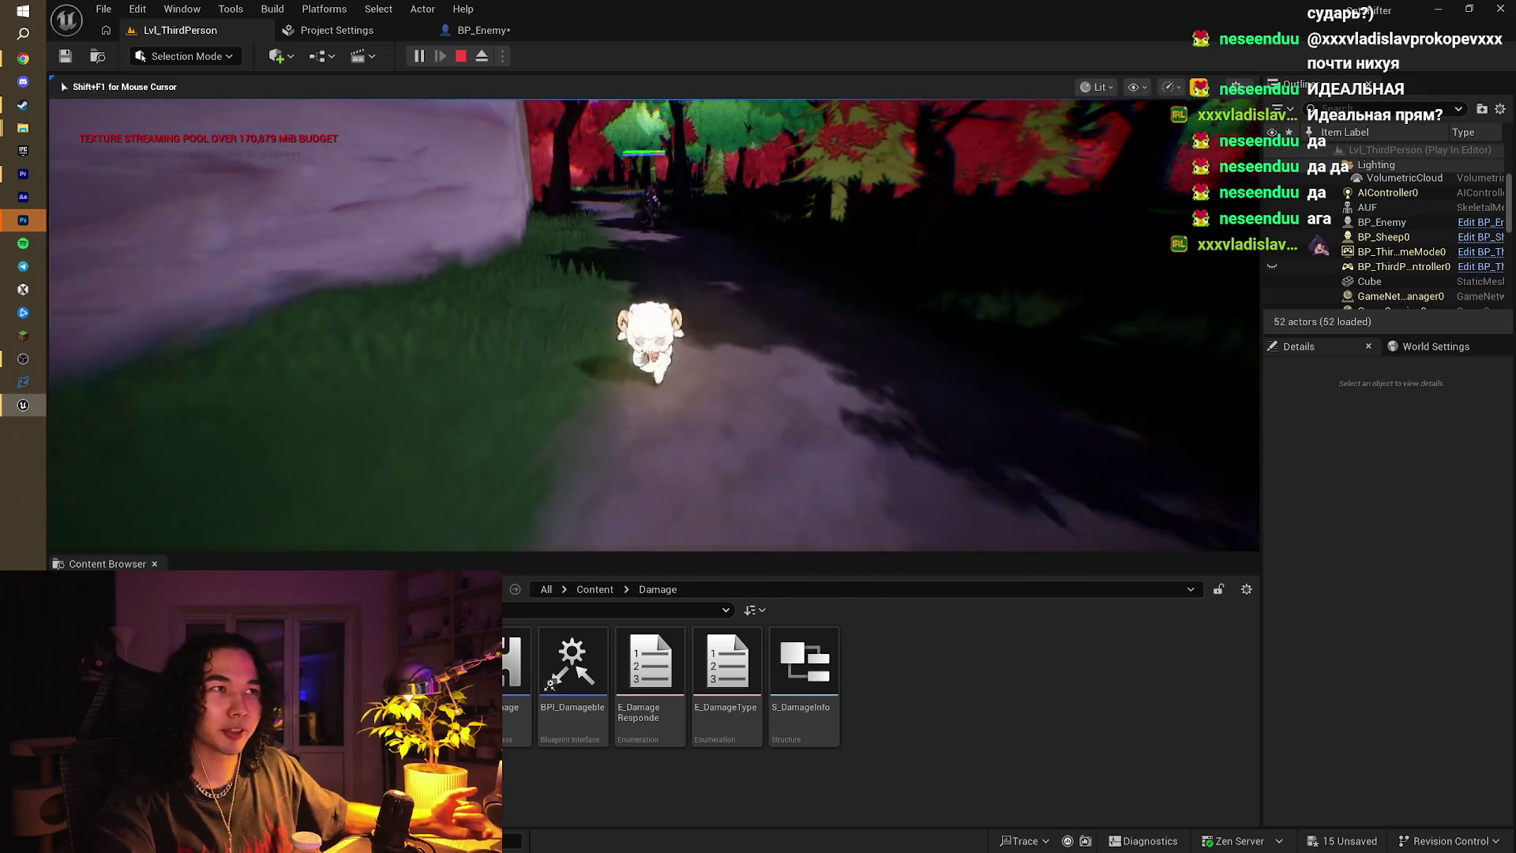
pyautogui.press('w')
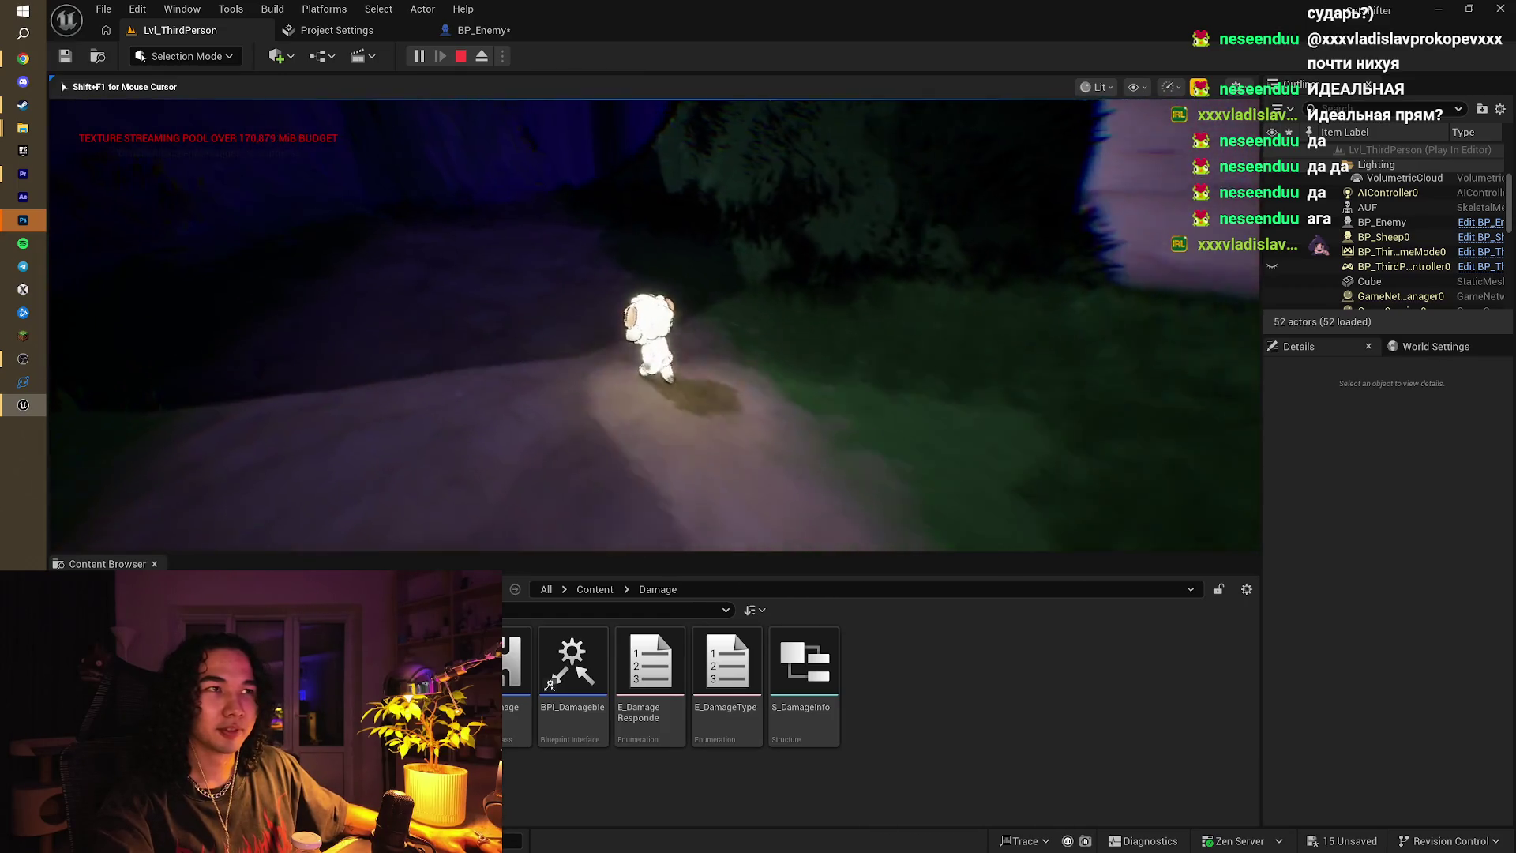
pyautogui.press('w')
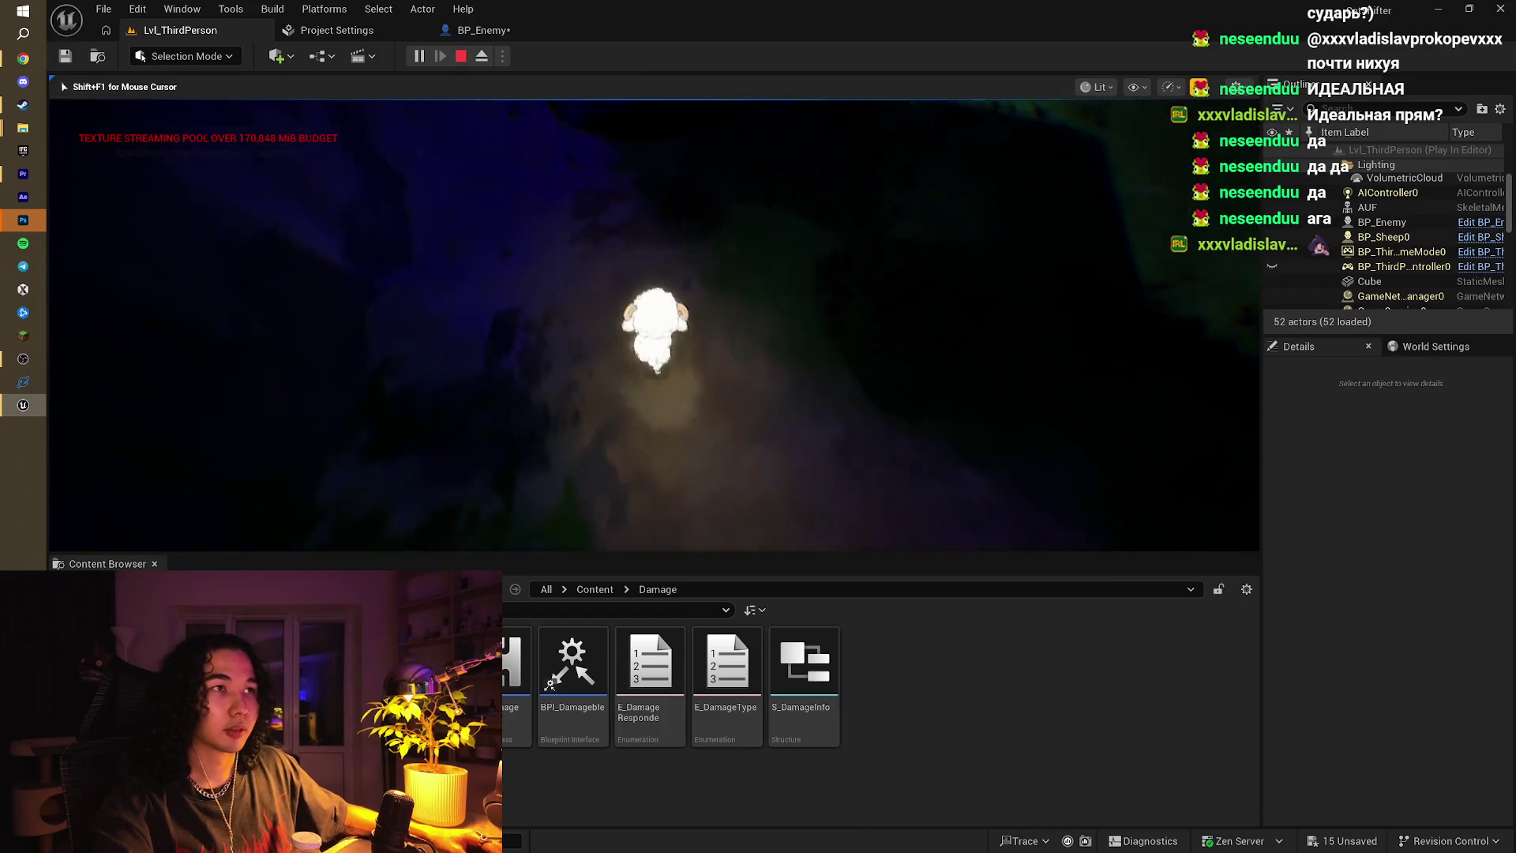
pyautogui.press('w')
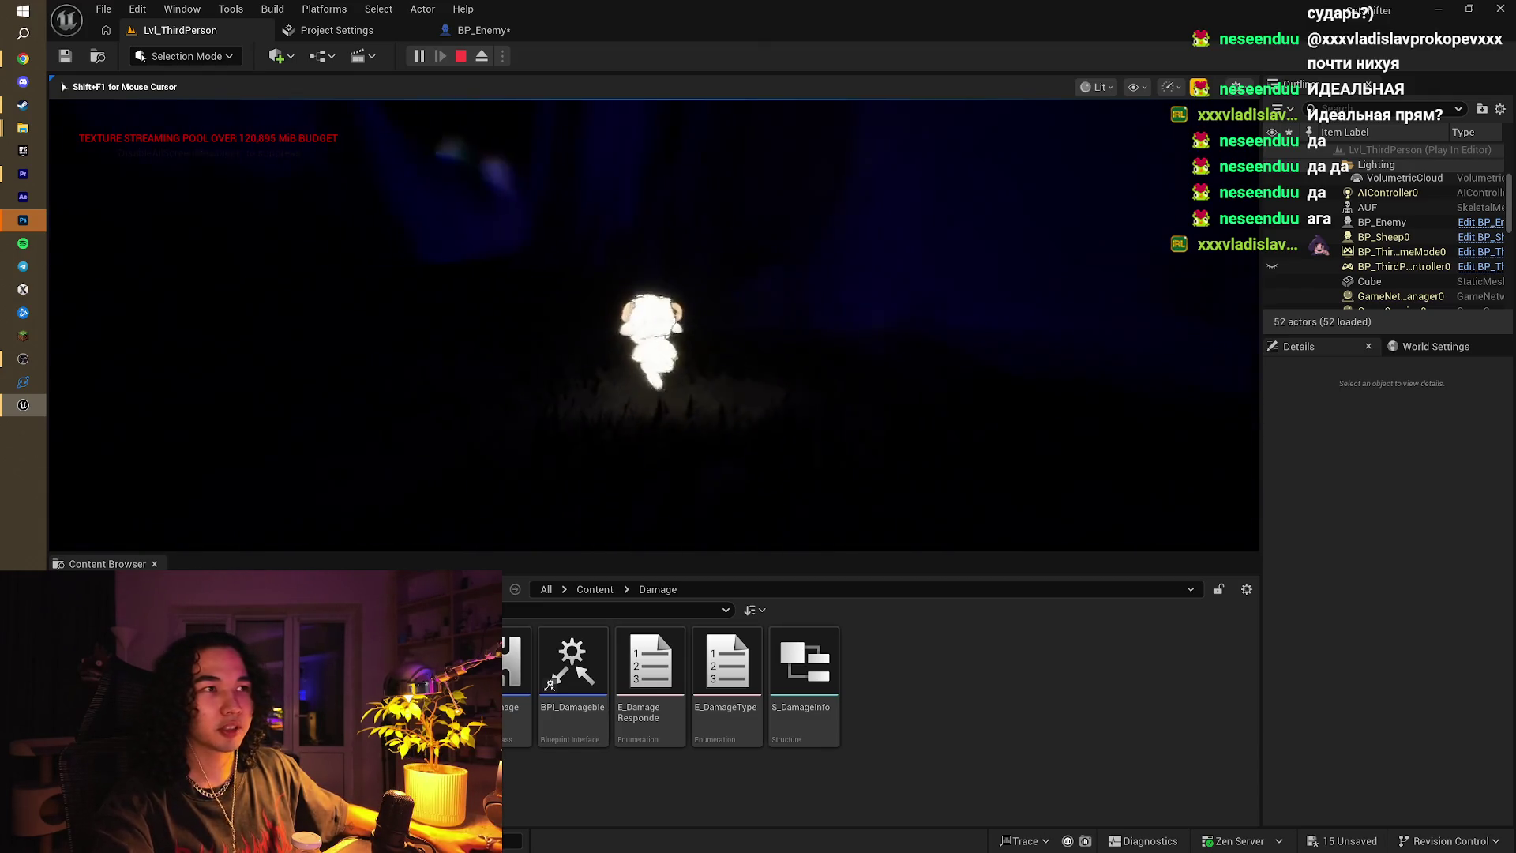
# Step: Run the sheep past the purple rock walls, through the canyon, onto the lit flowery grass
pyautogui.press('w')
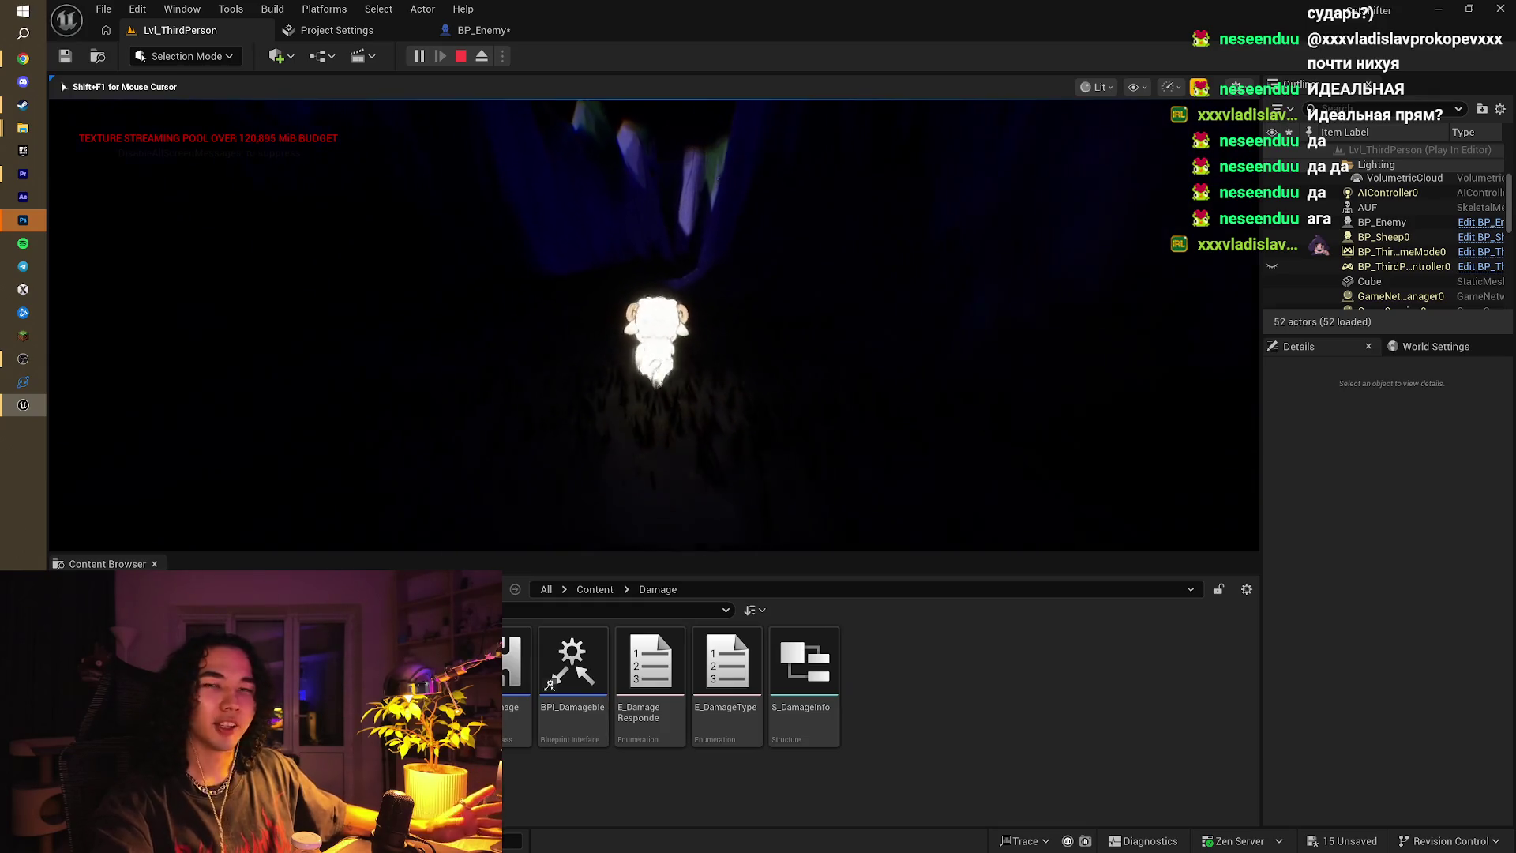
pyautogui.press('w')
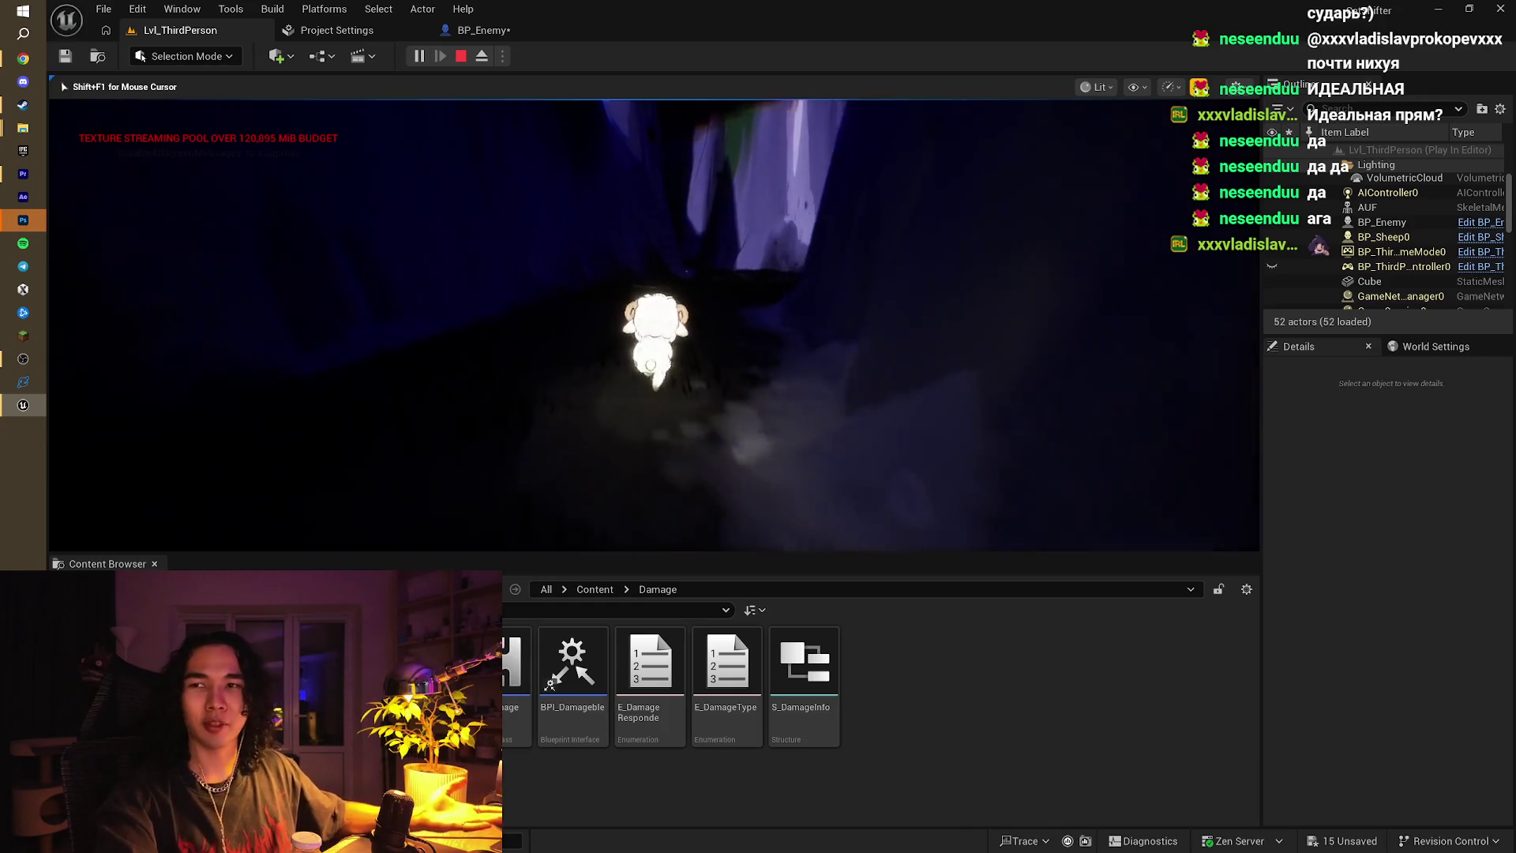
pyautogui.press('w')
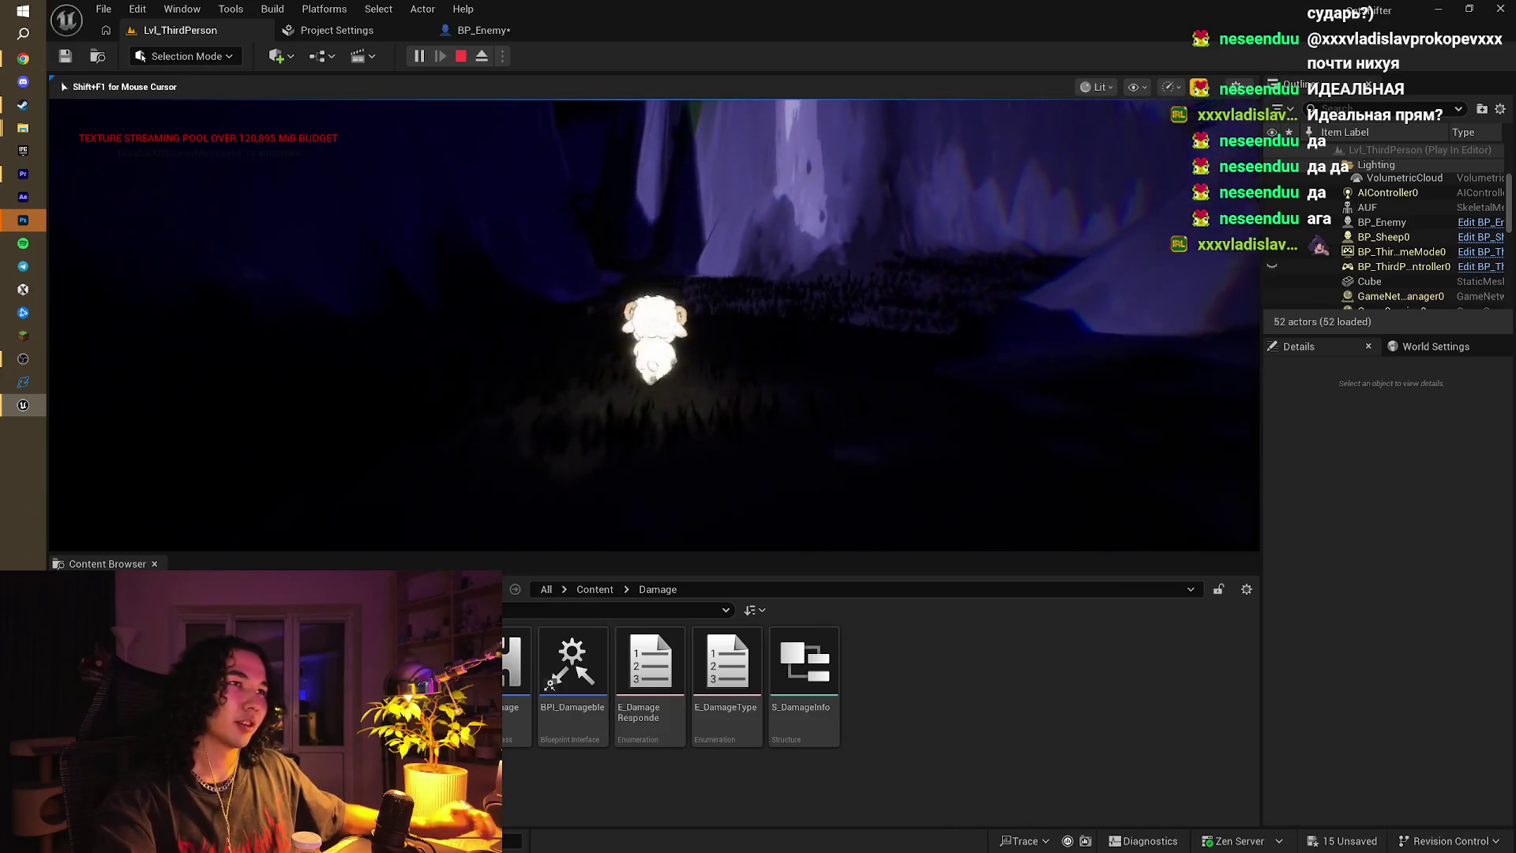
pyautogui.press('w')
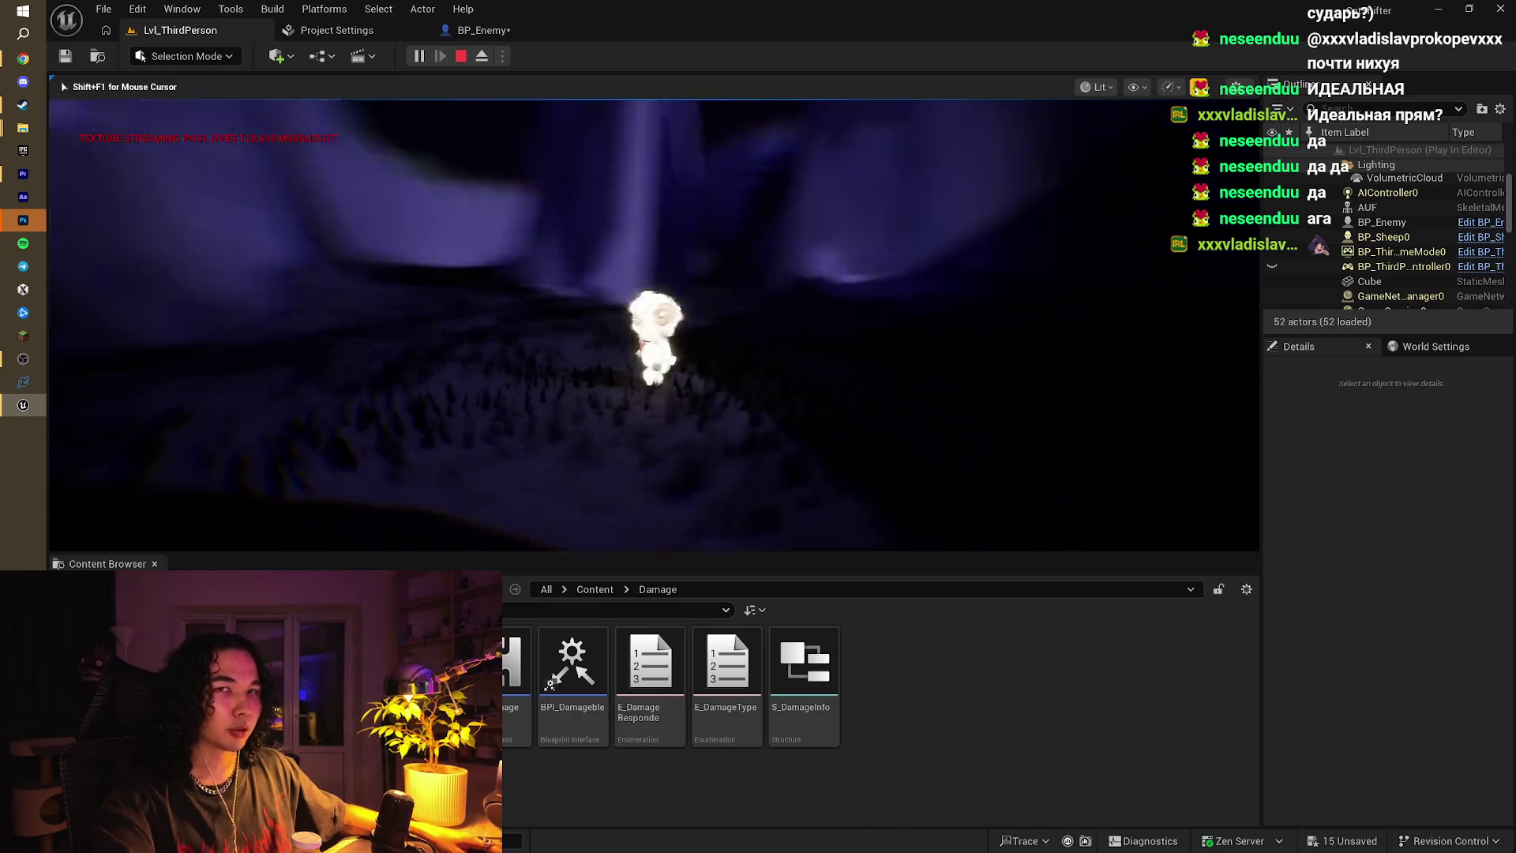
pyautogui.press('w')
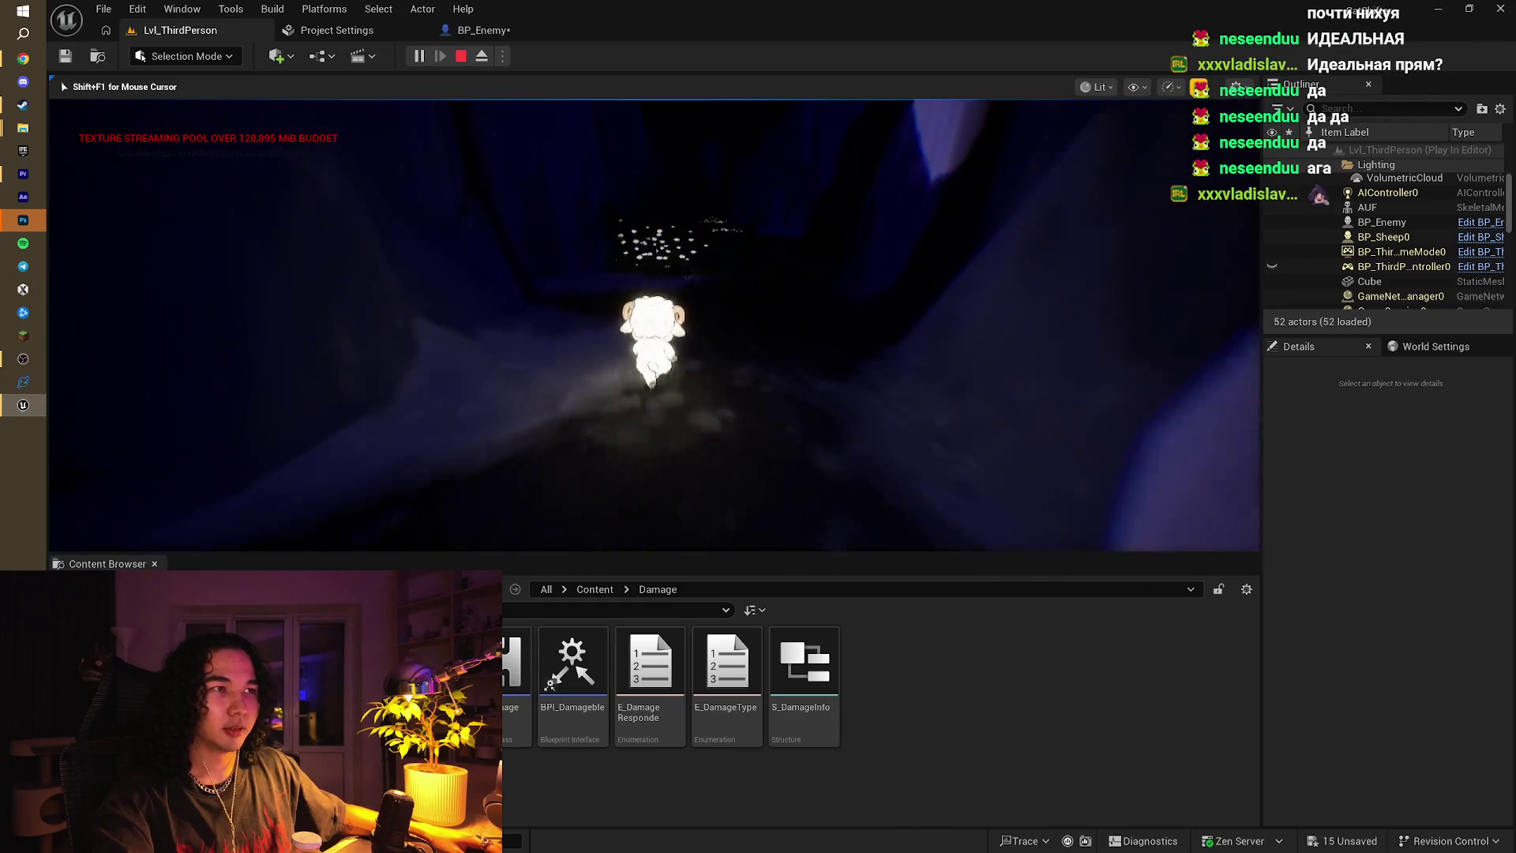
pyautogui.press('w')
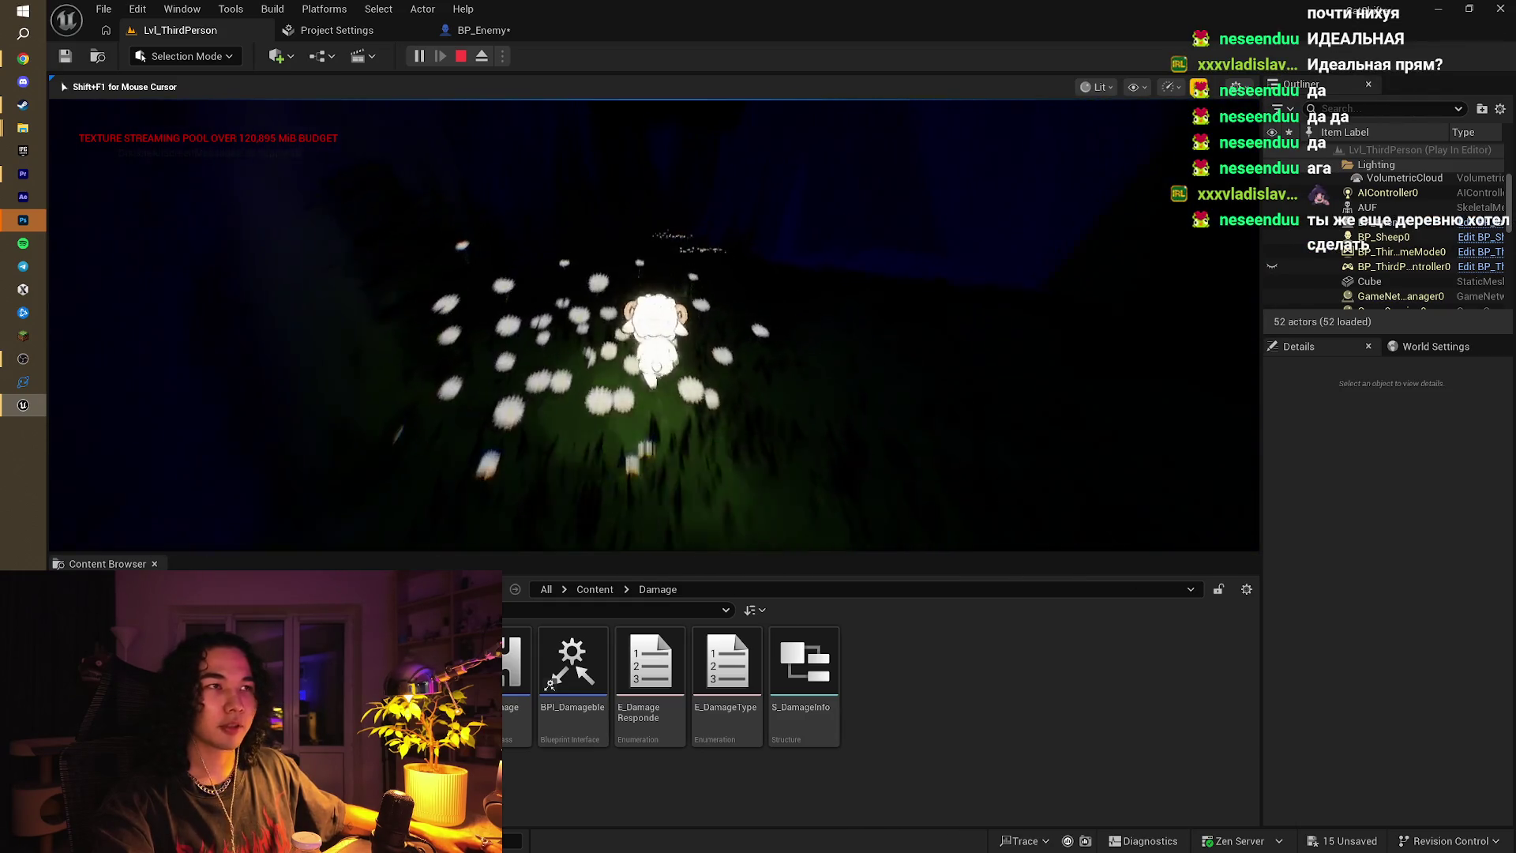
pyautogui.press('w')
pyautogui.press('w')
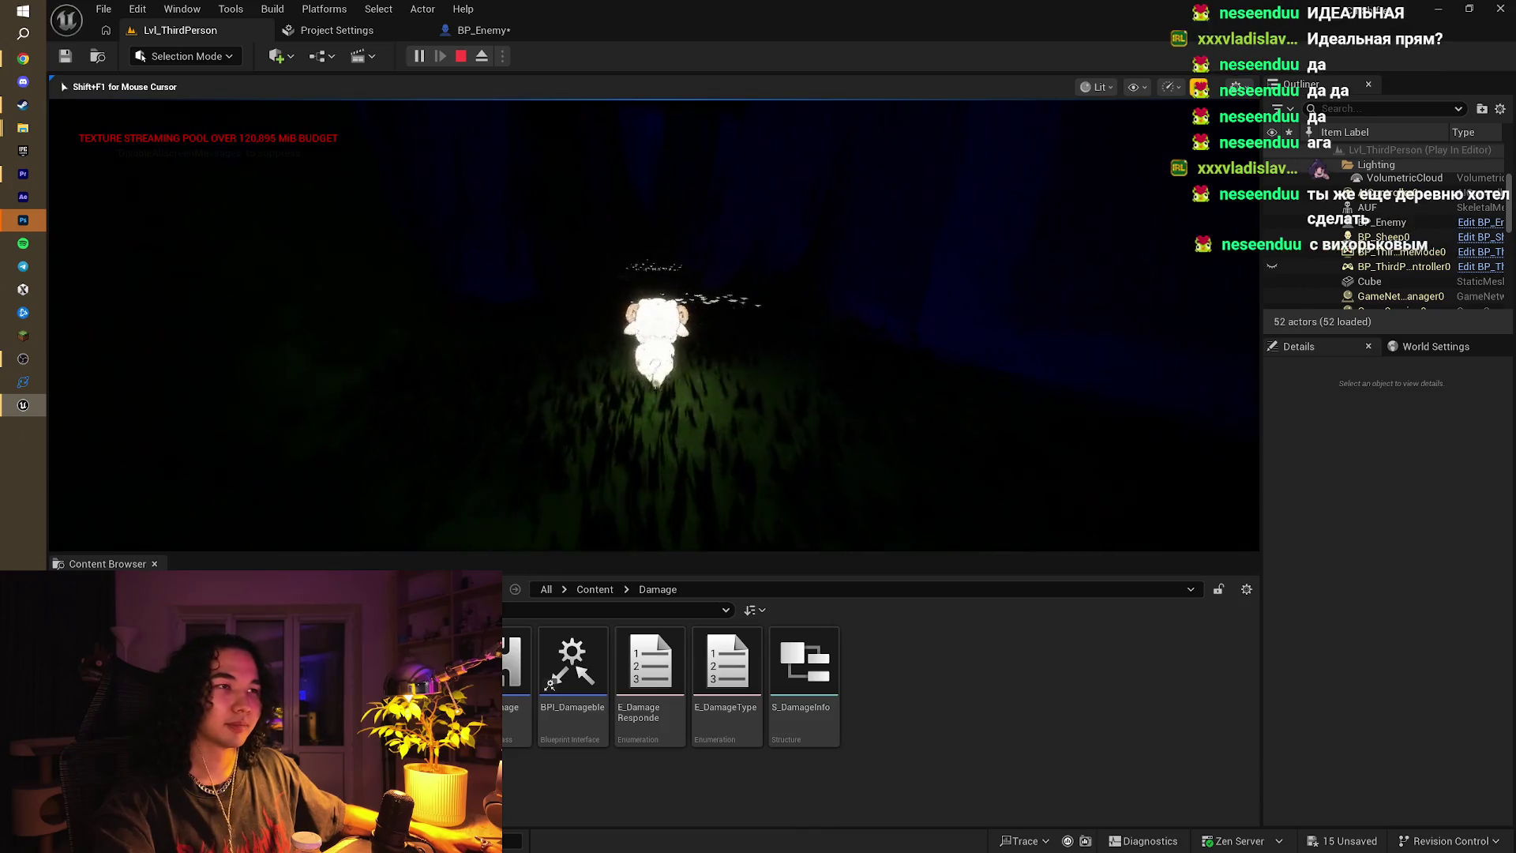
pyautogui.press('w')
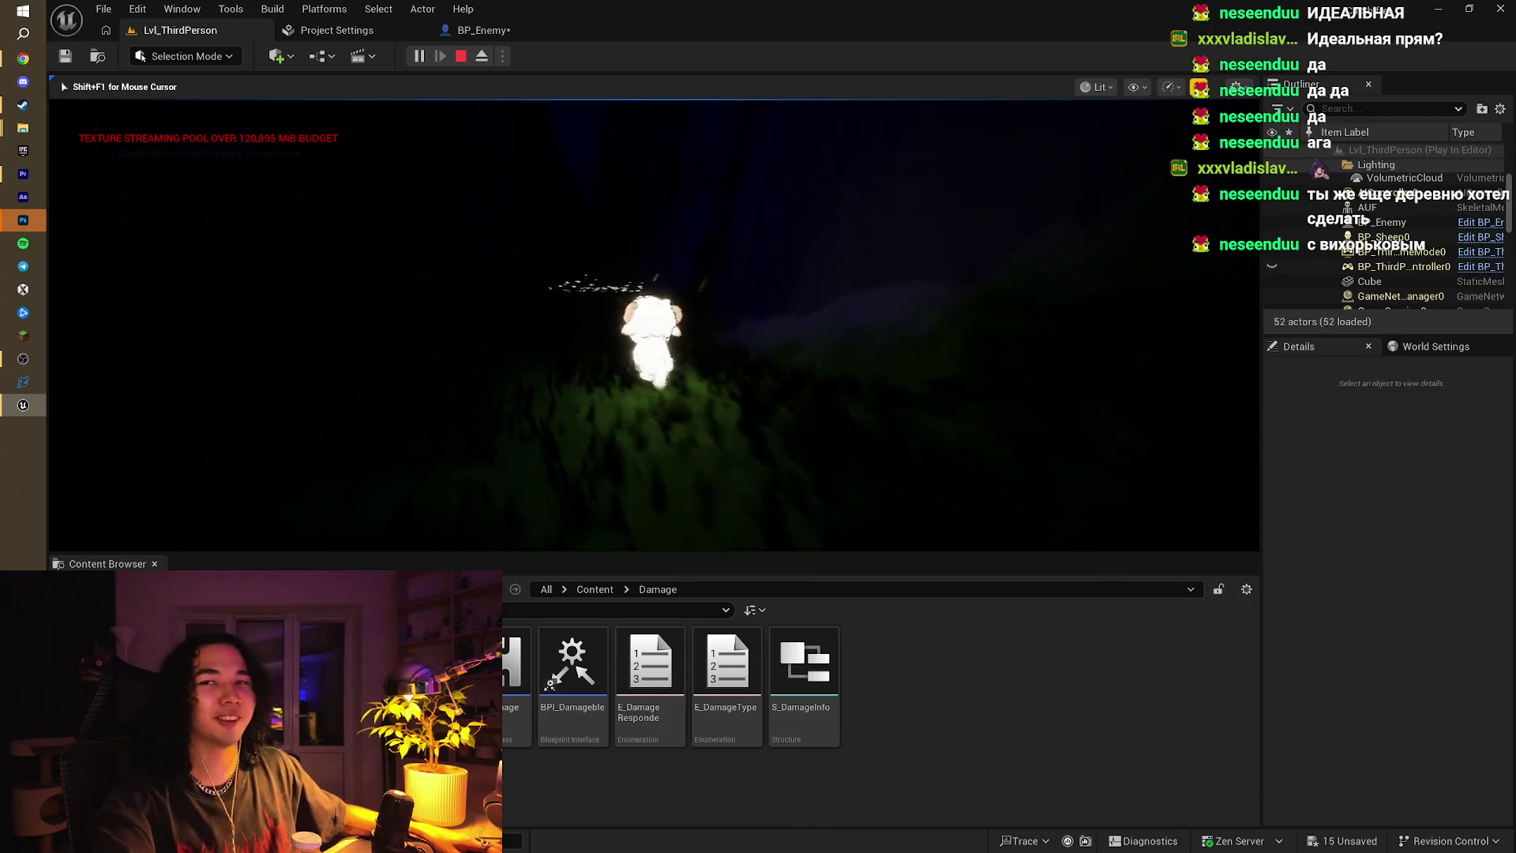
pyautogui.press('w')
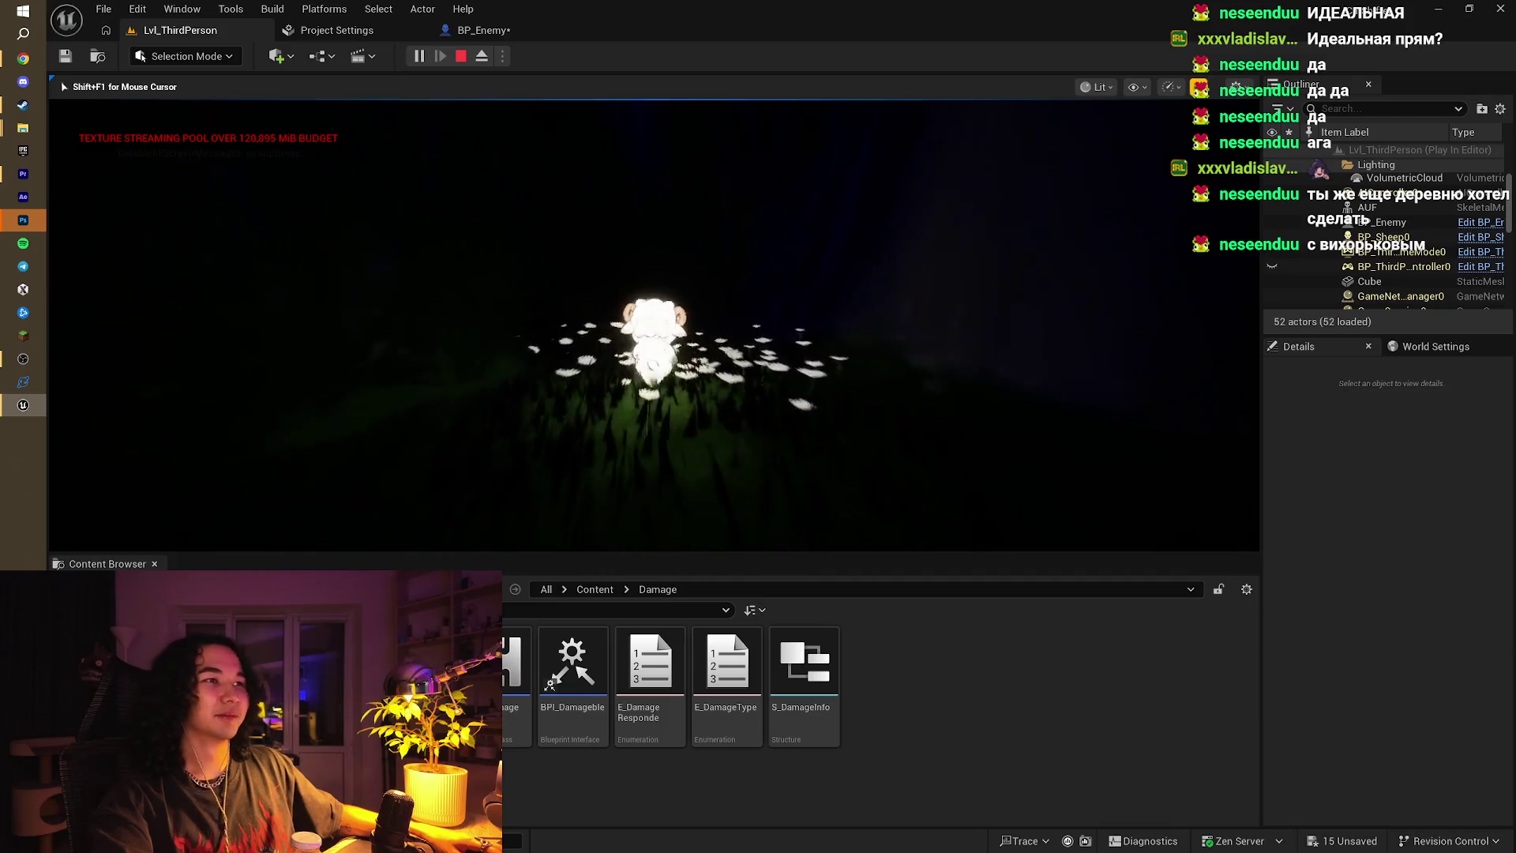
pyautogui.press('w')
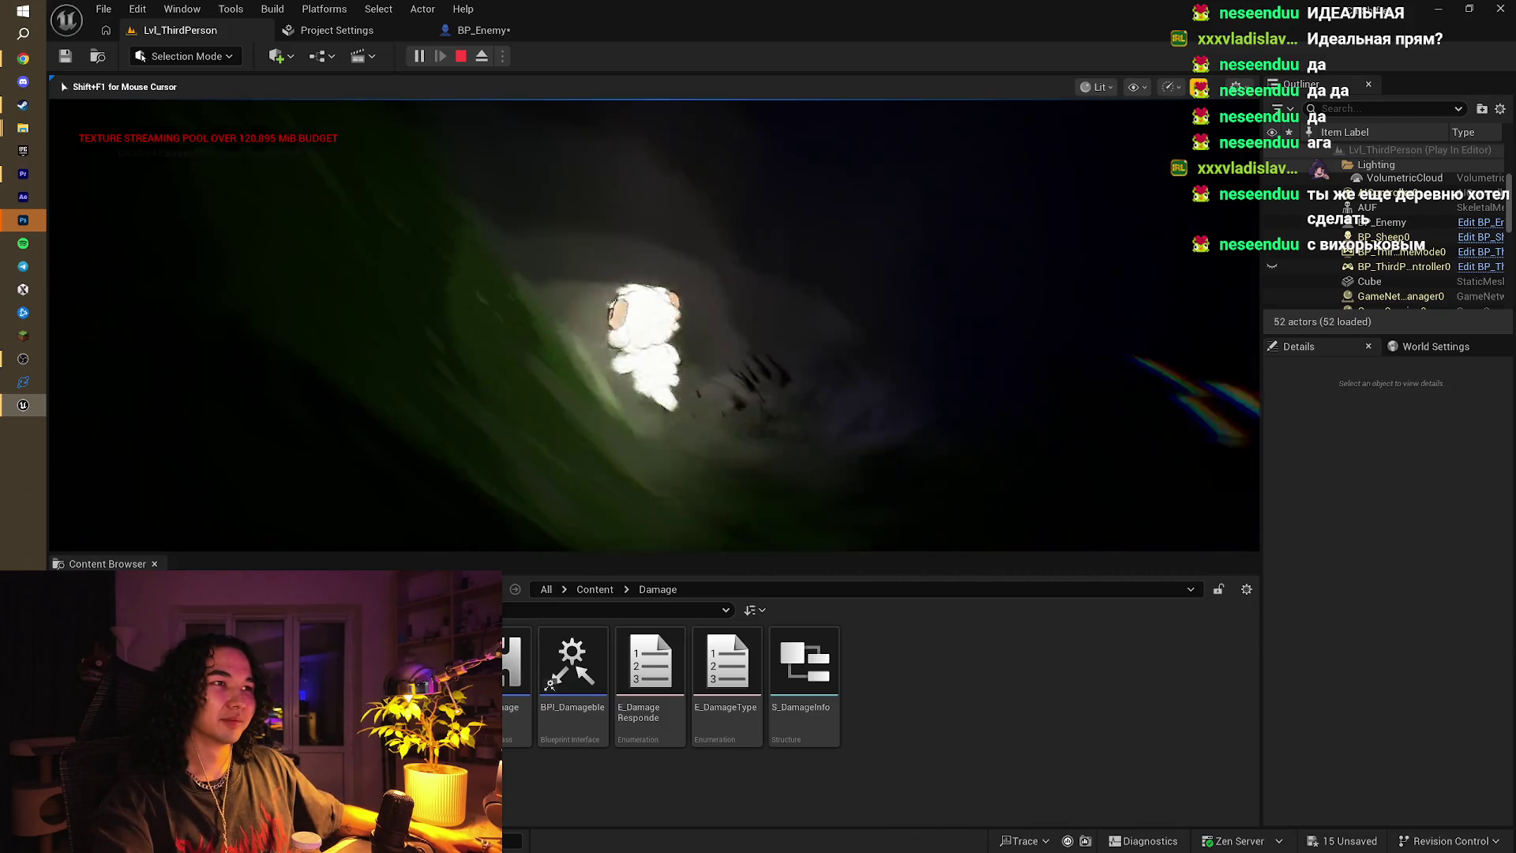
# Step: Stop the playtest and fly the editor camera through the navmesh canyon back to the wolf
pyautogui.press('w')
pyautogui.press('Escape')
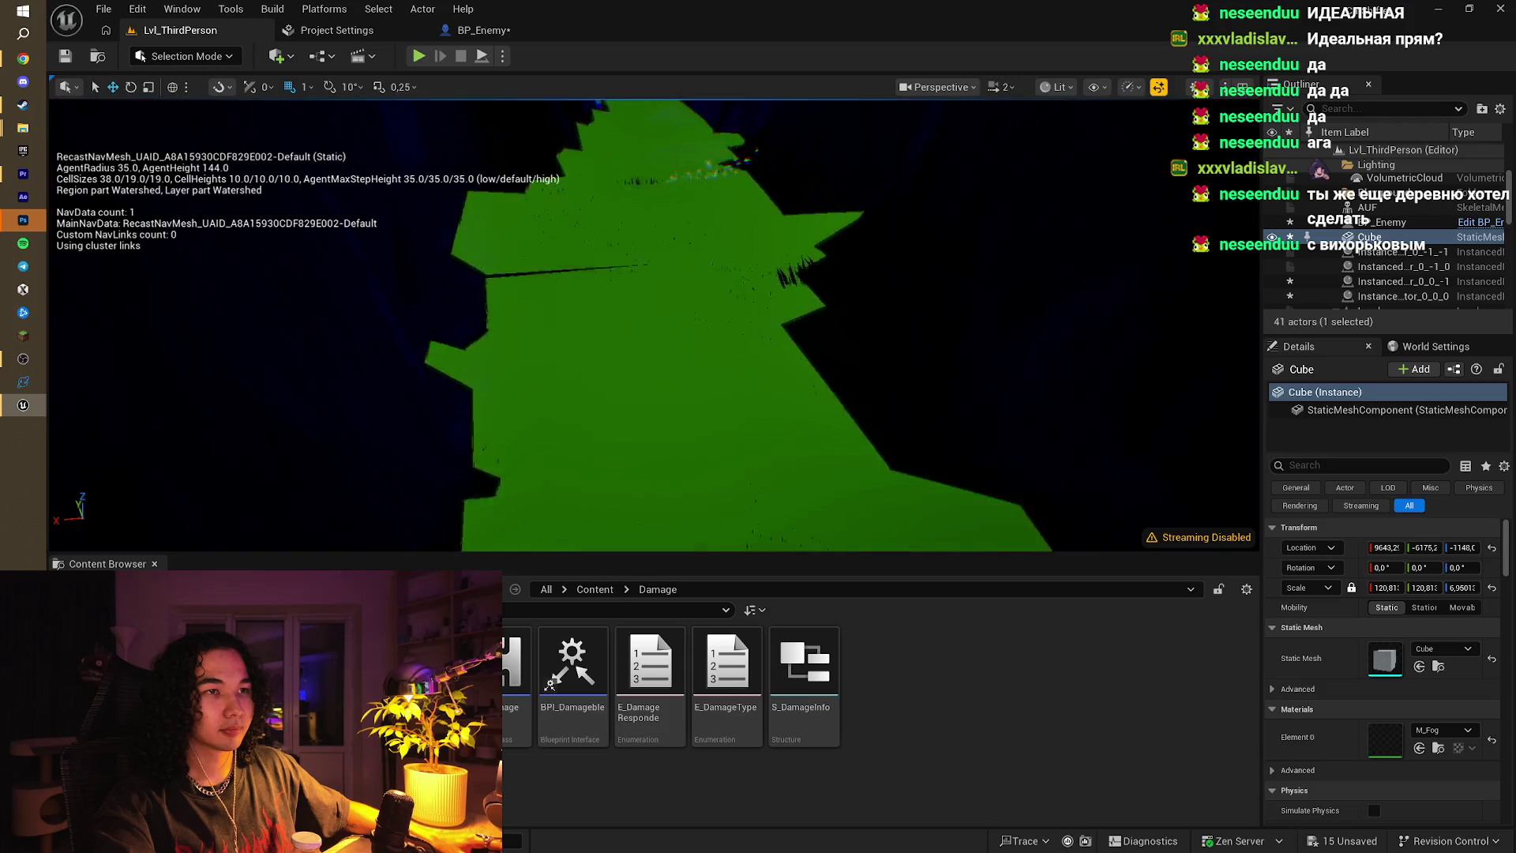
pyautogui.press('w')
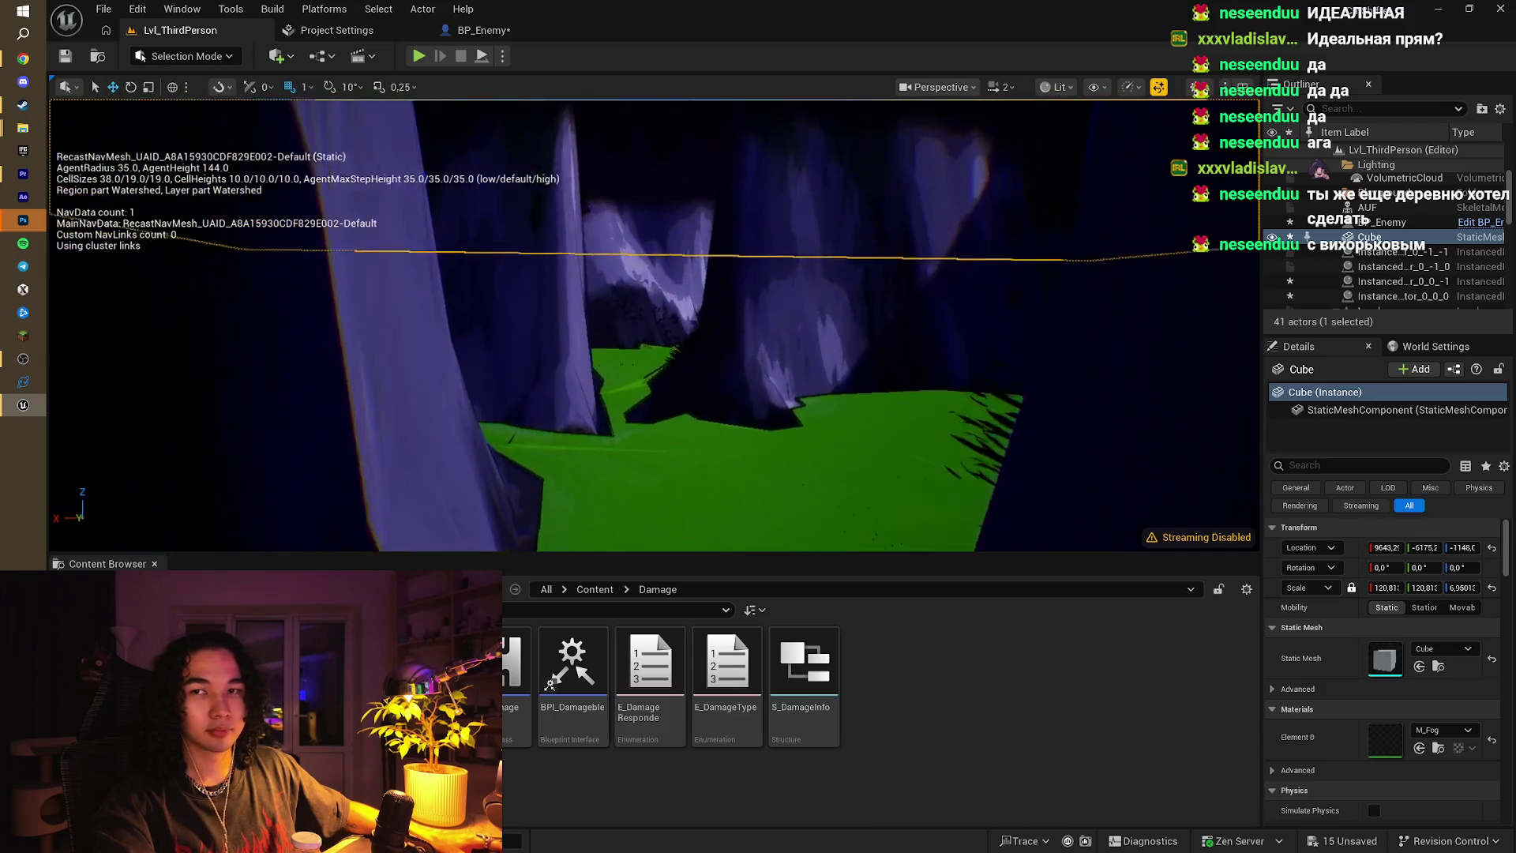
pyautogui.press('w')
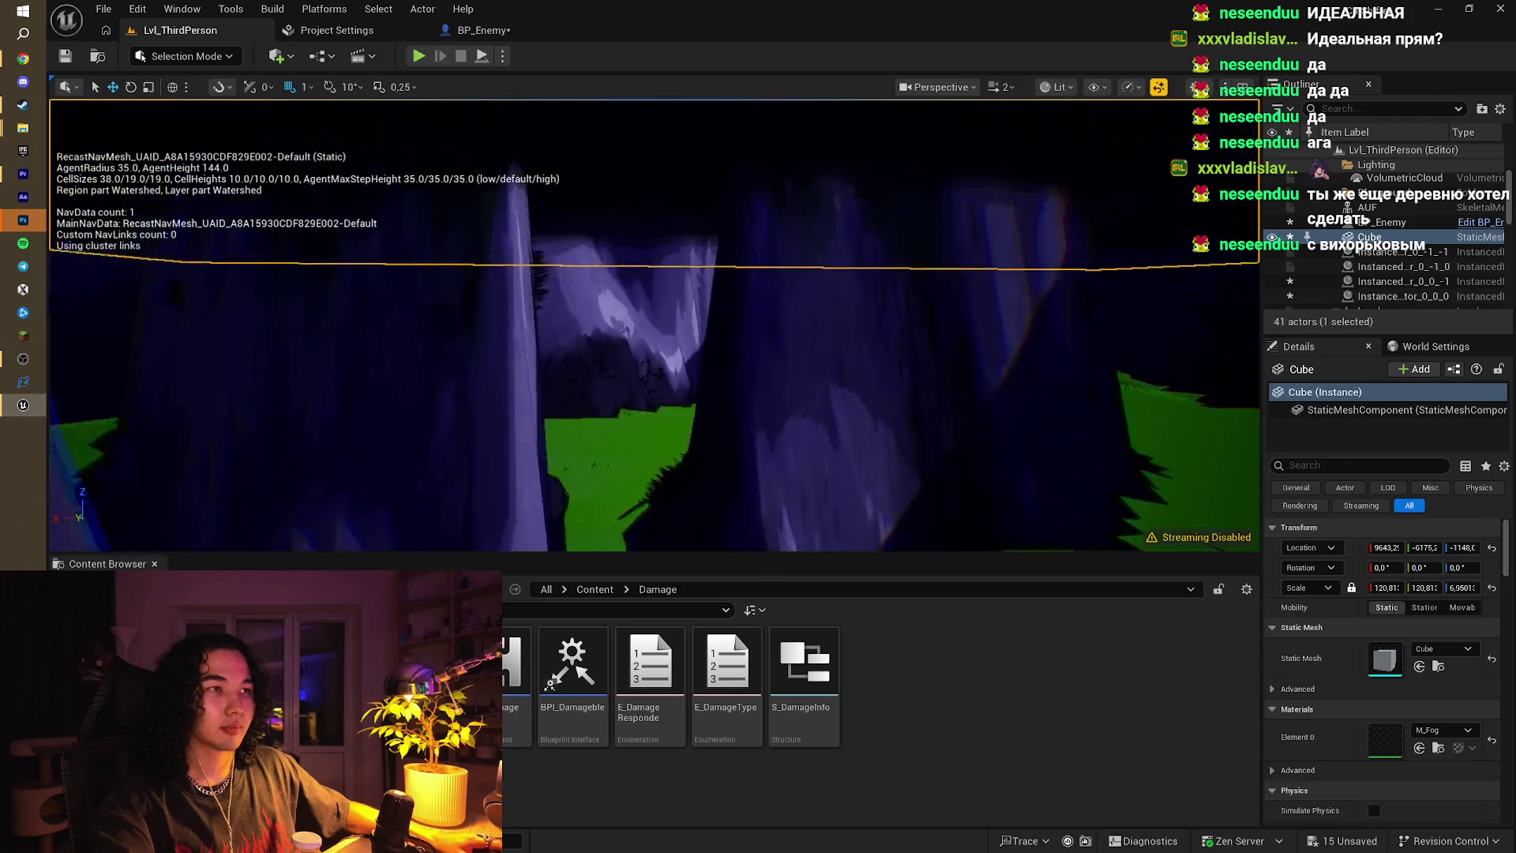
pyautogui.press('w')
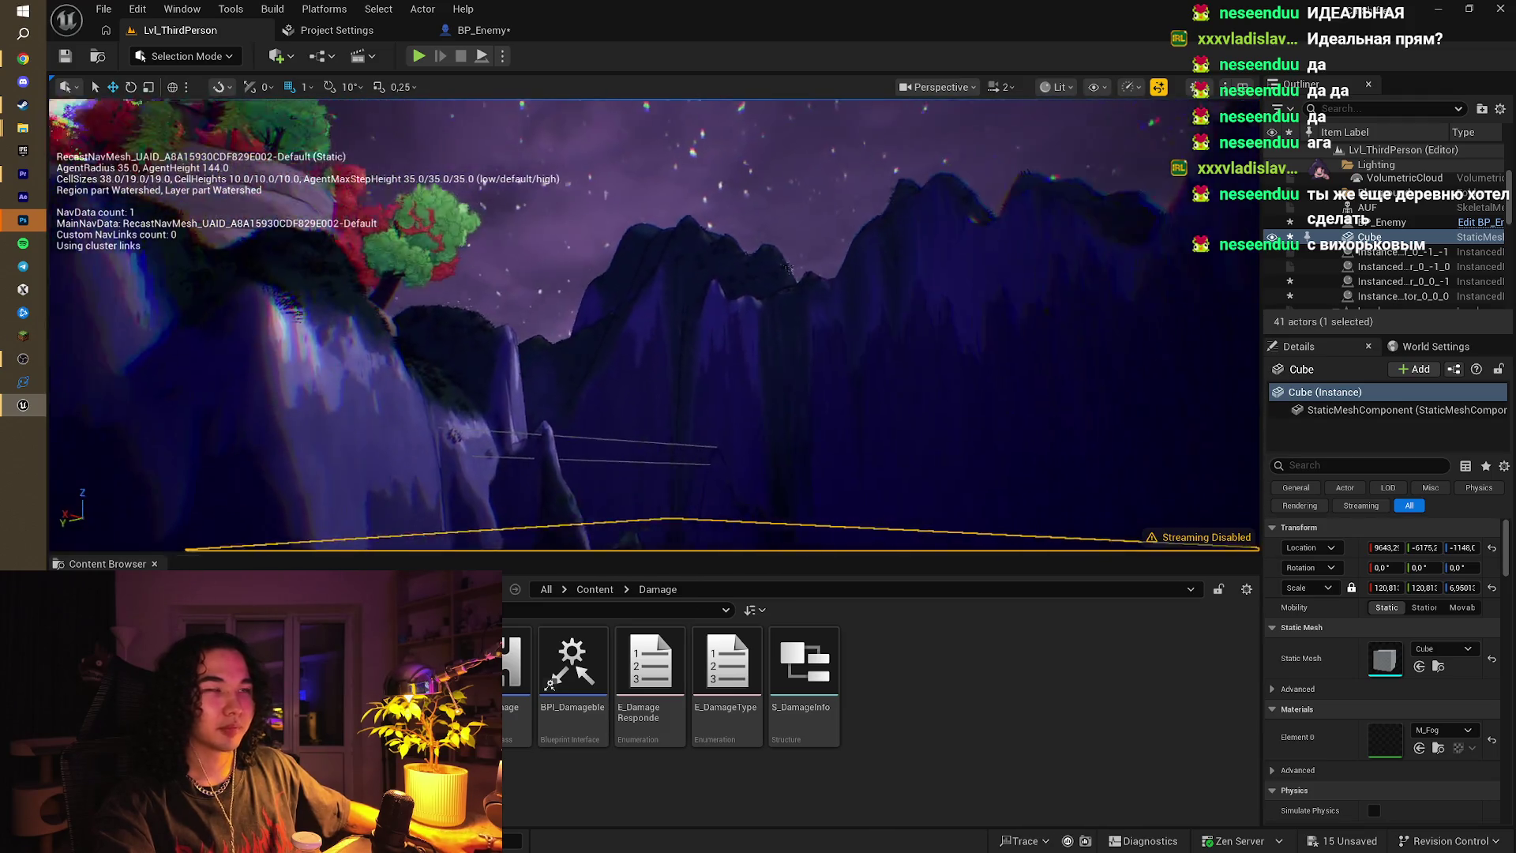
pyautogui.press('w')
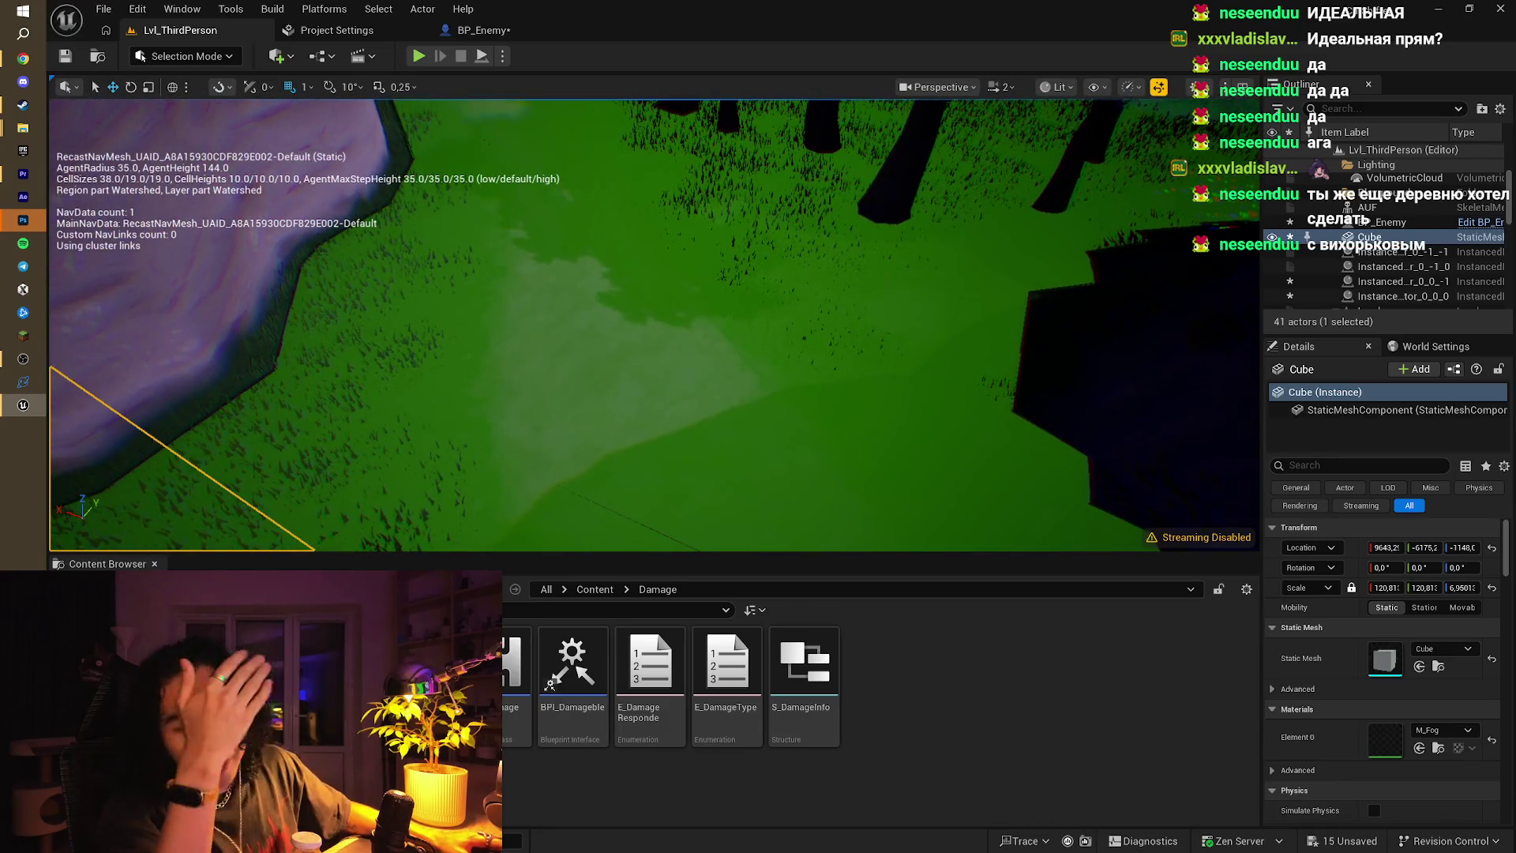
pyautogui.press('w')
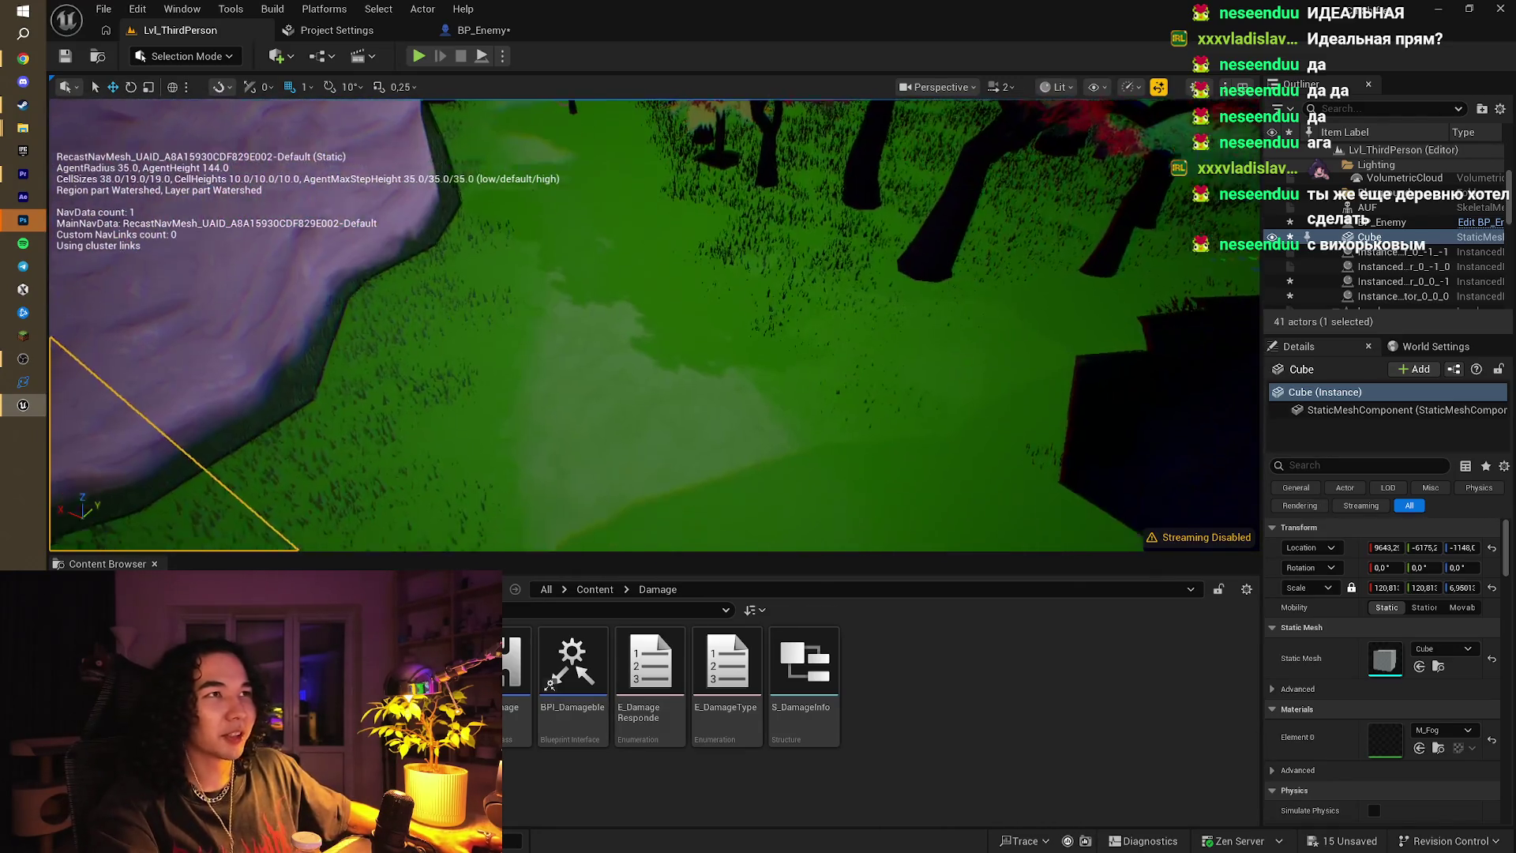
pyautogui.press('s')
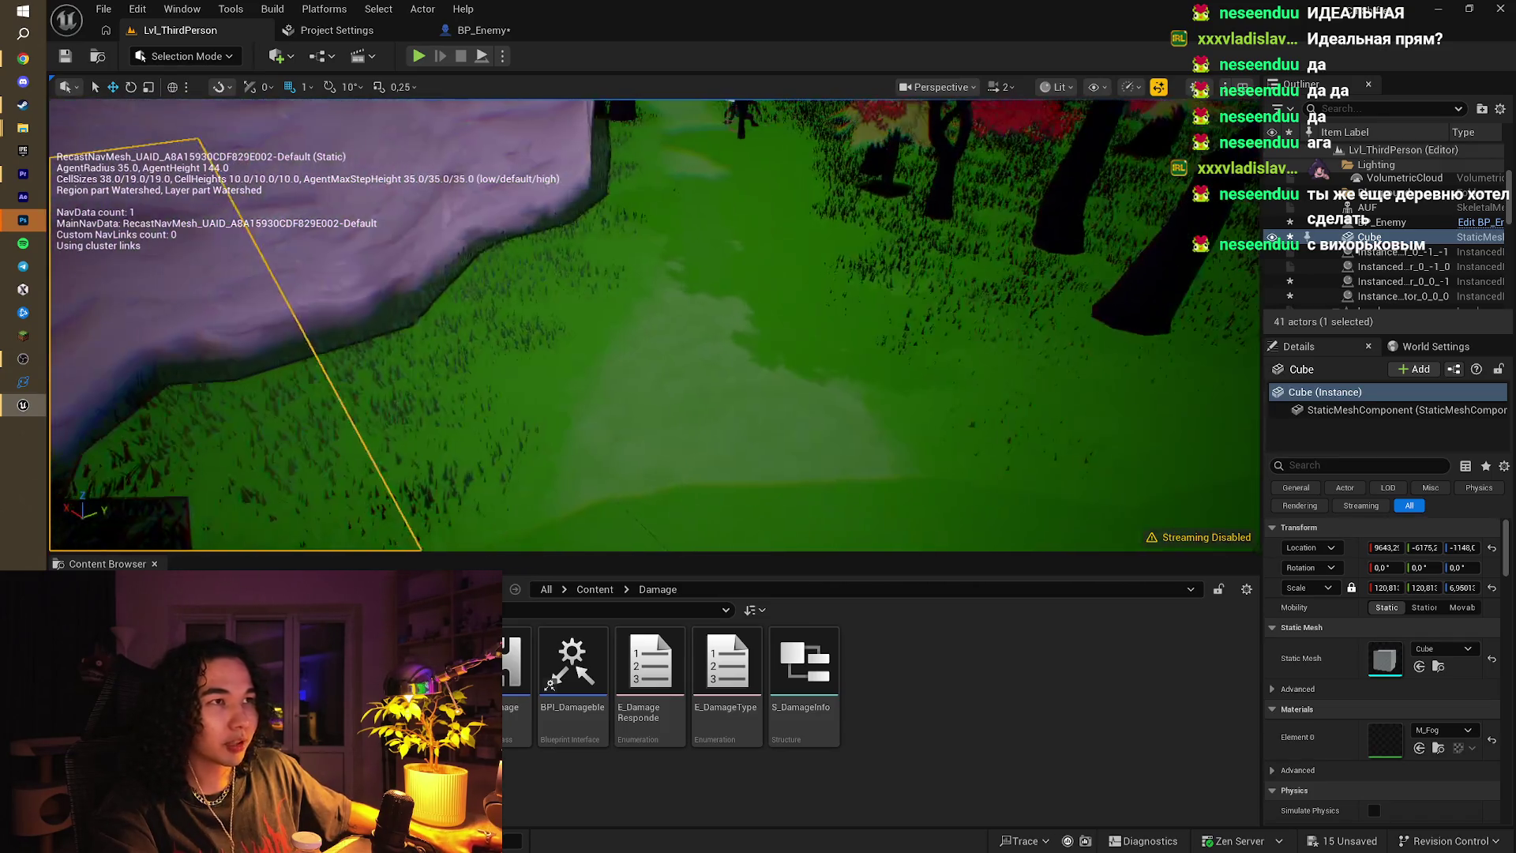
pyautogui.press('w')
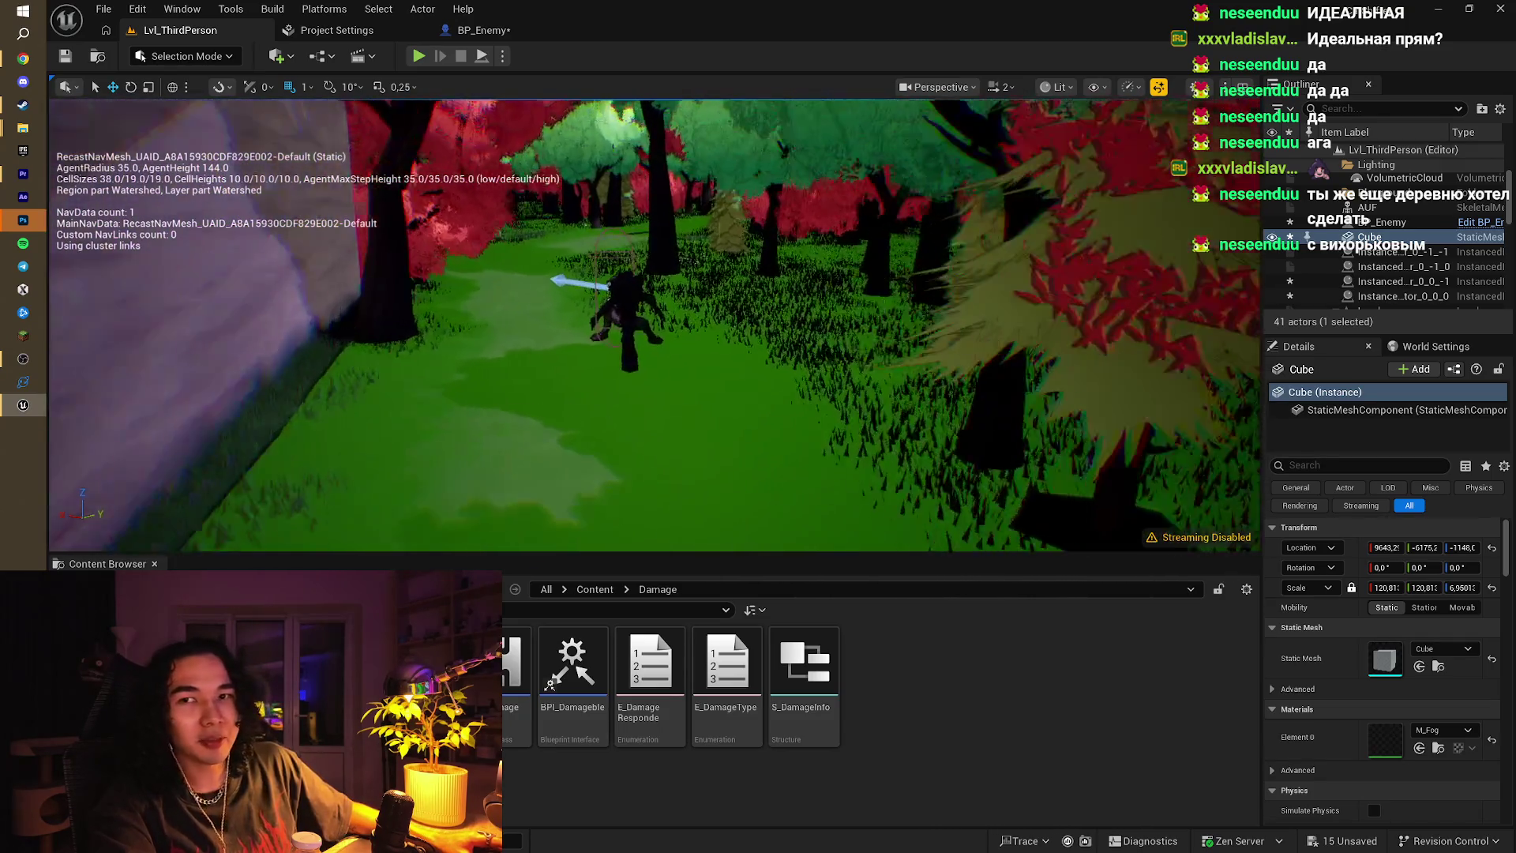
# Step: Select the wolf enemy, move in close, and open the BP_Enemy Blueprint's event graph
pyautogui.click(624, 312)
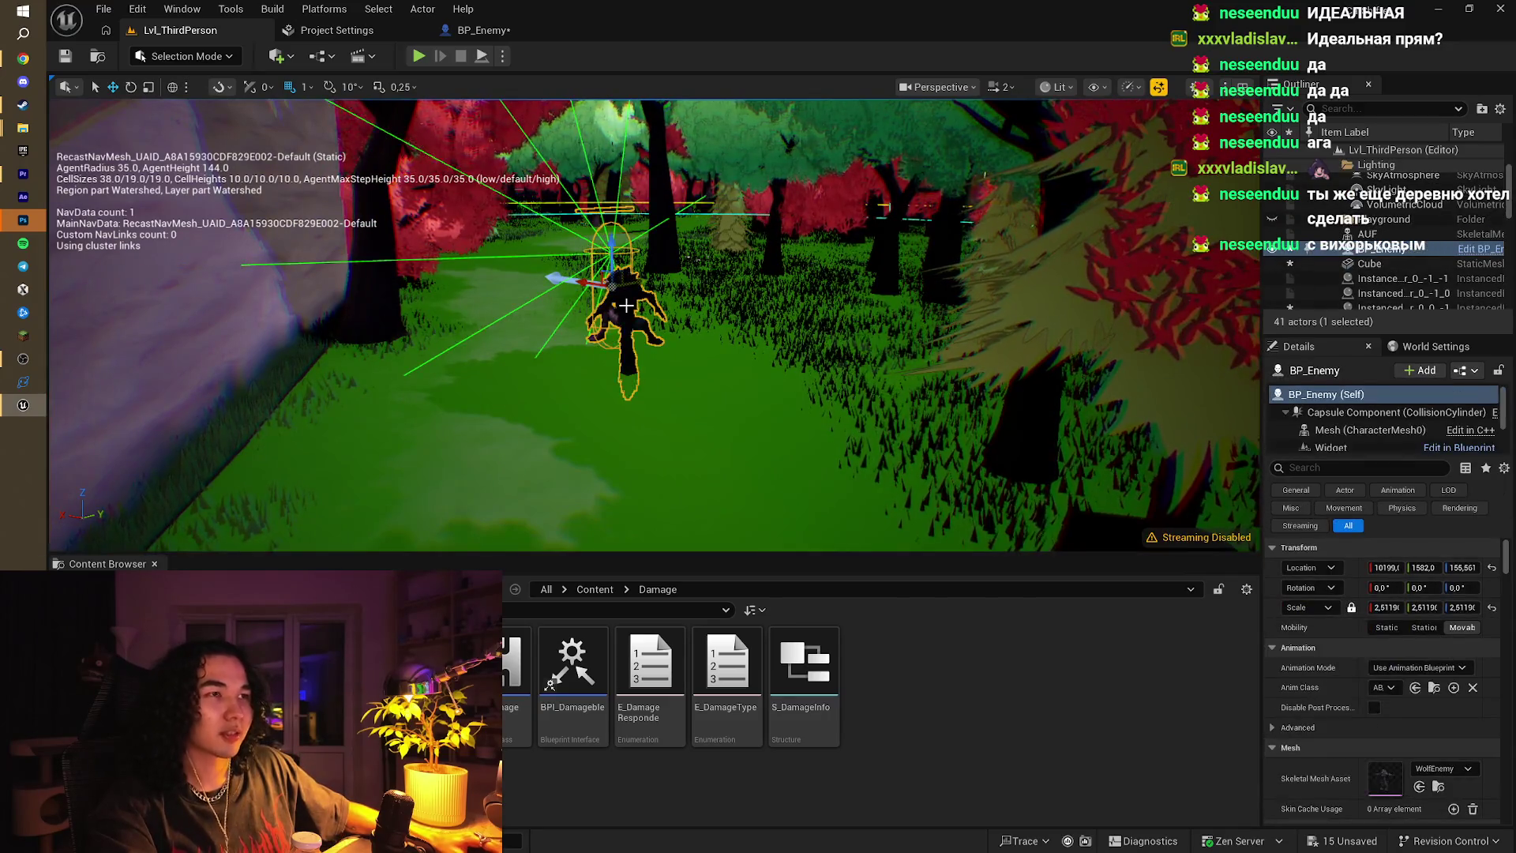
pyautogui.press('w')
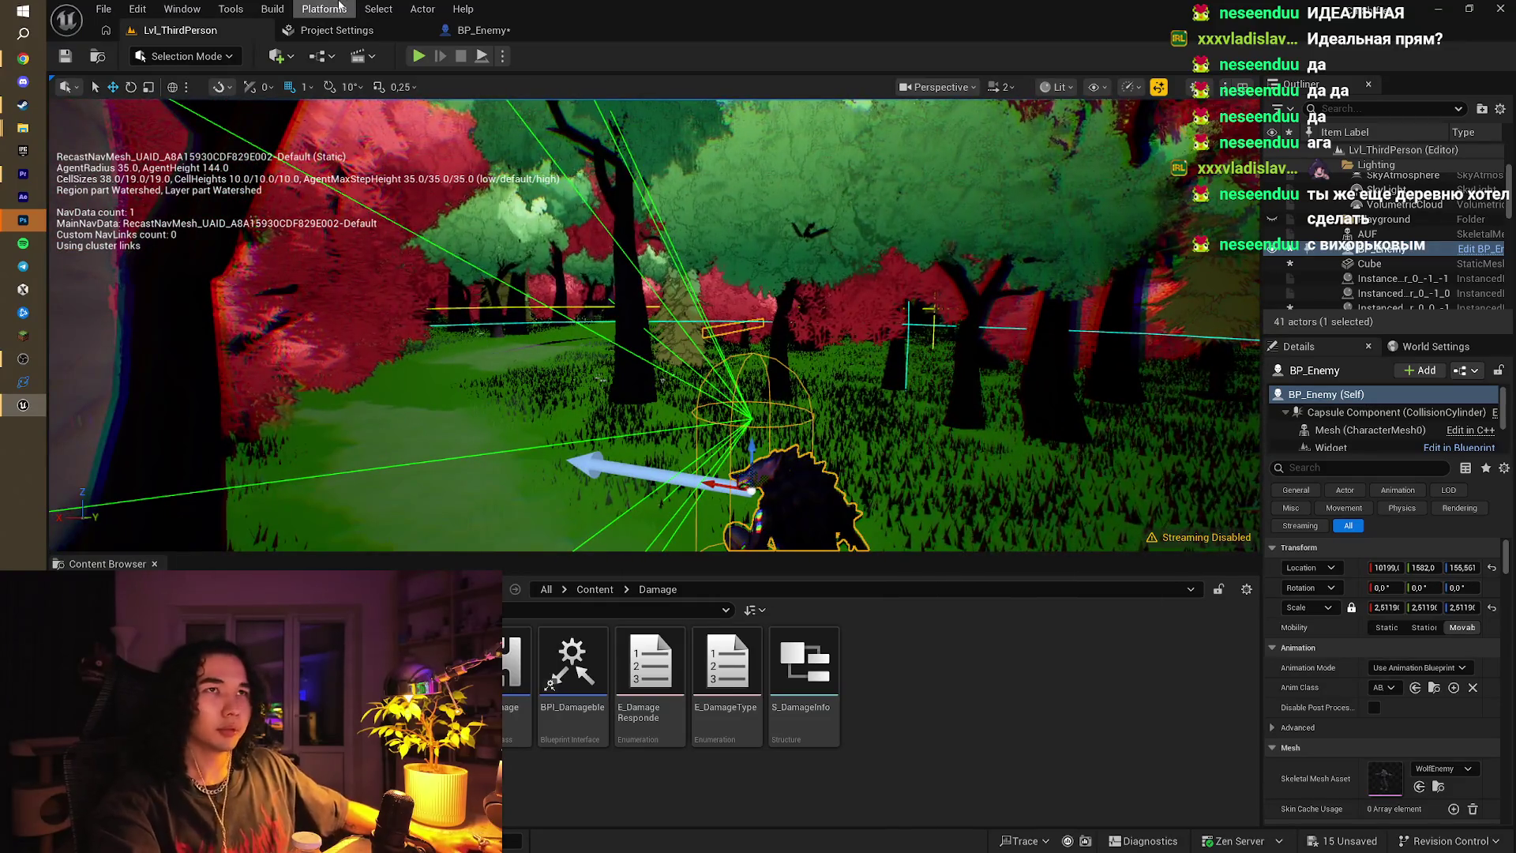
pyautogui.click(528, 31)
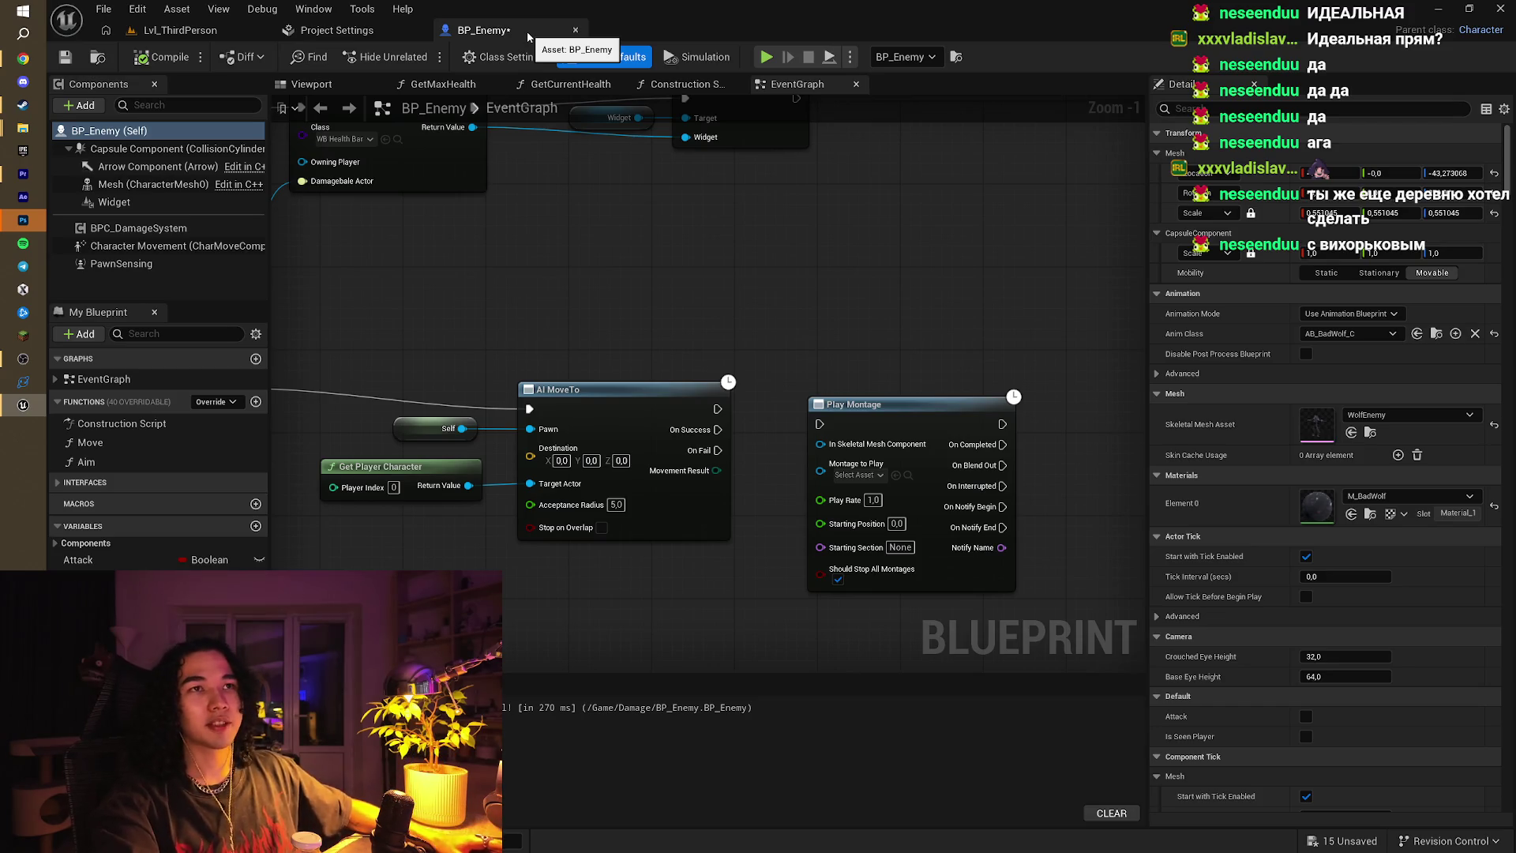
# Step: Switch from Unreal Engine to Photoshop's home screen via the taskbar
pyautogui.click(28, 222)
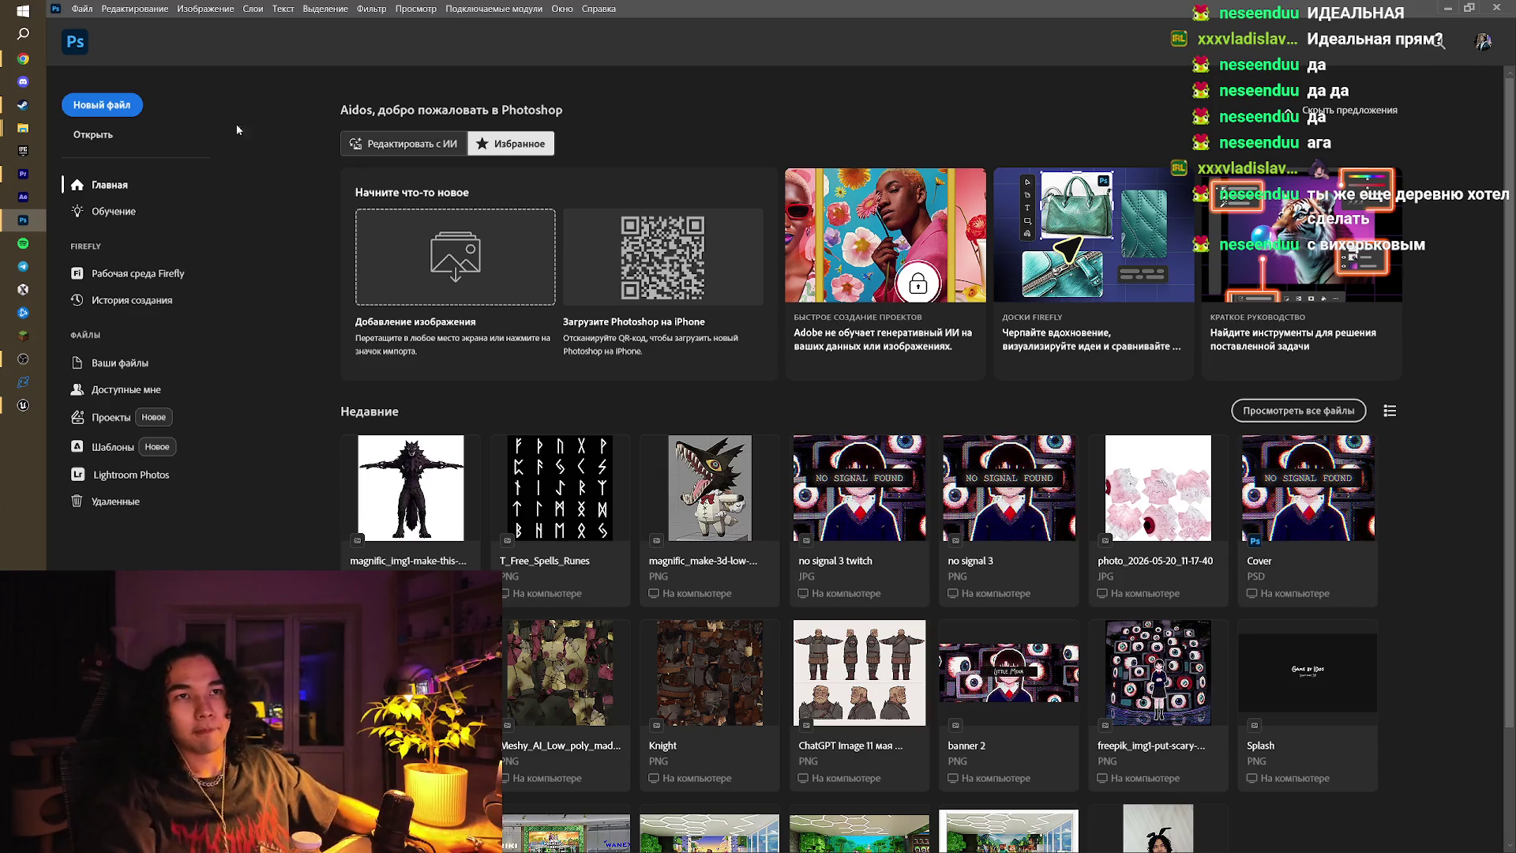
# Step: Bring Chrome back up on Magnific, then go to the itch.io Spark Game Jam 2026 page
pyautogui.click(28, 55)
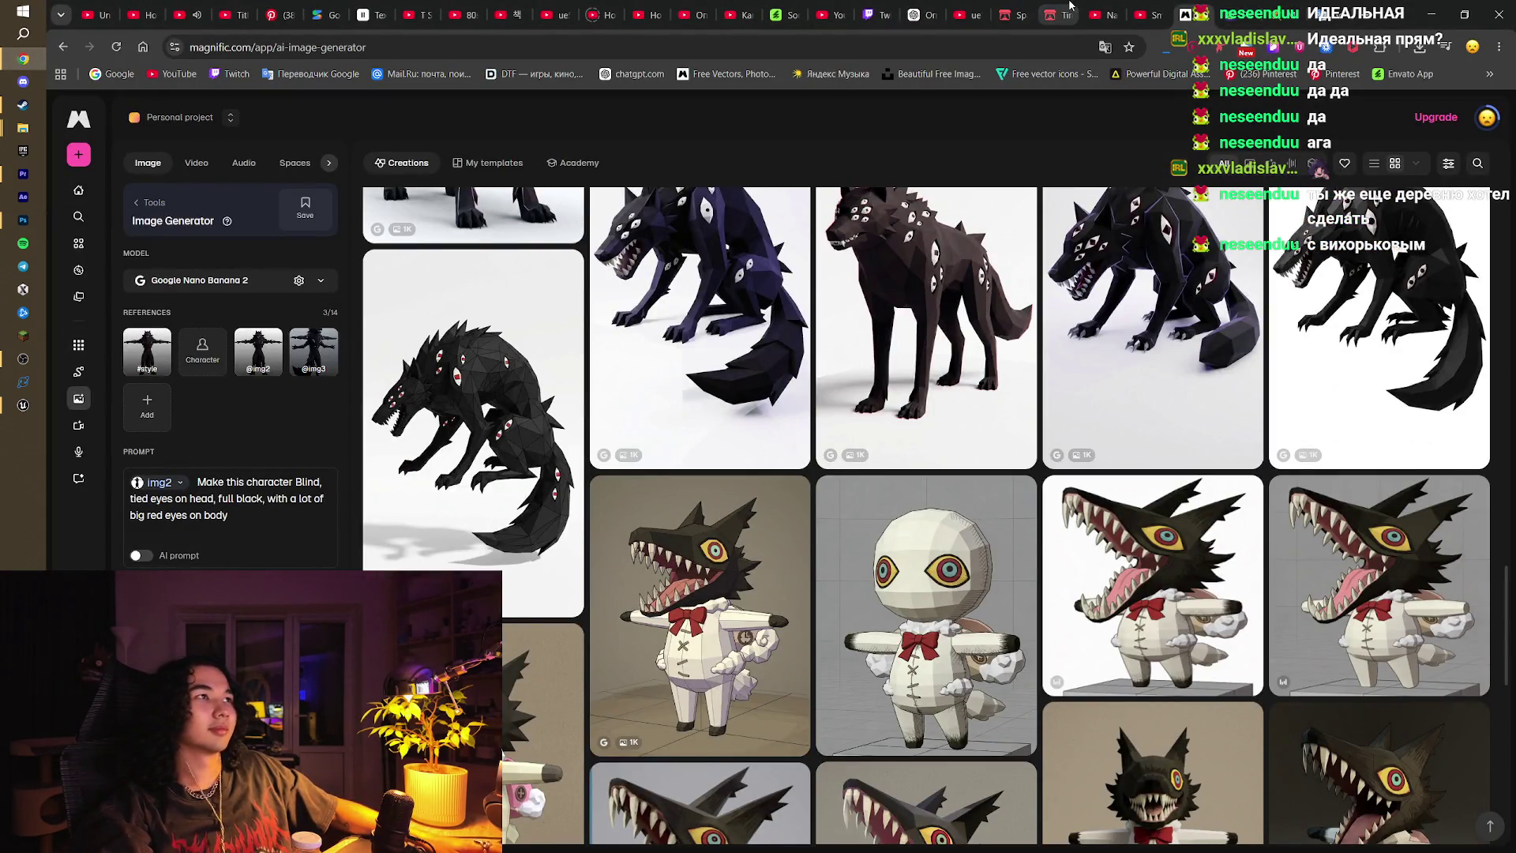
pyautogui.click(1022, 12)
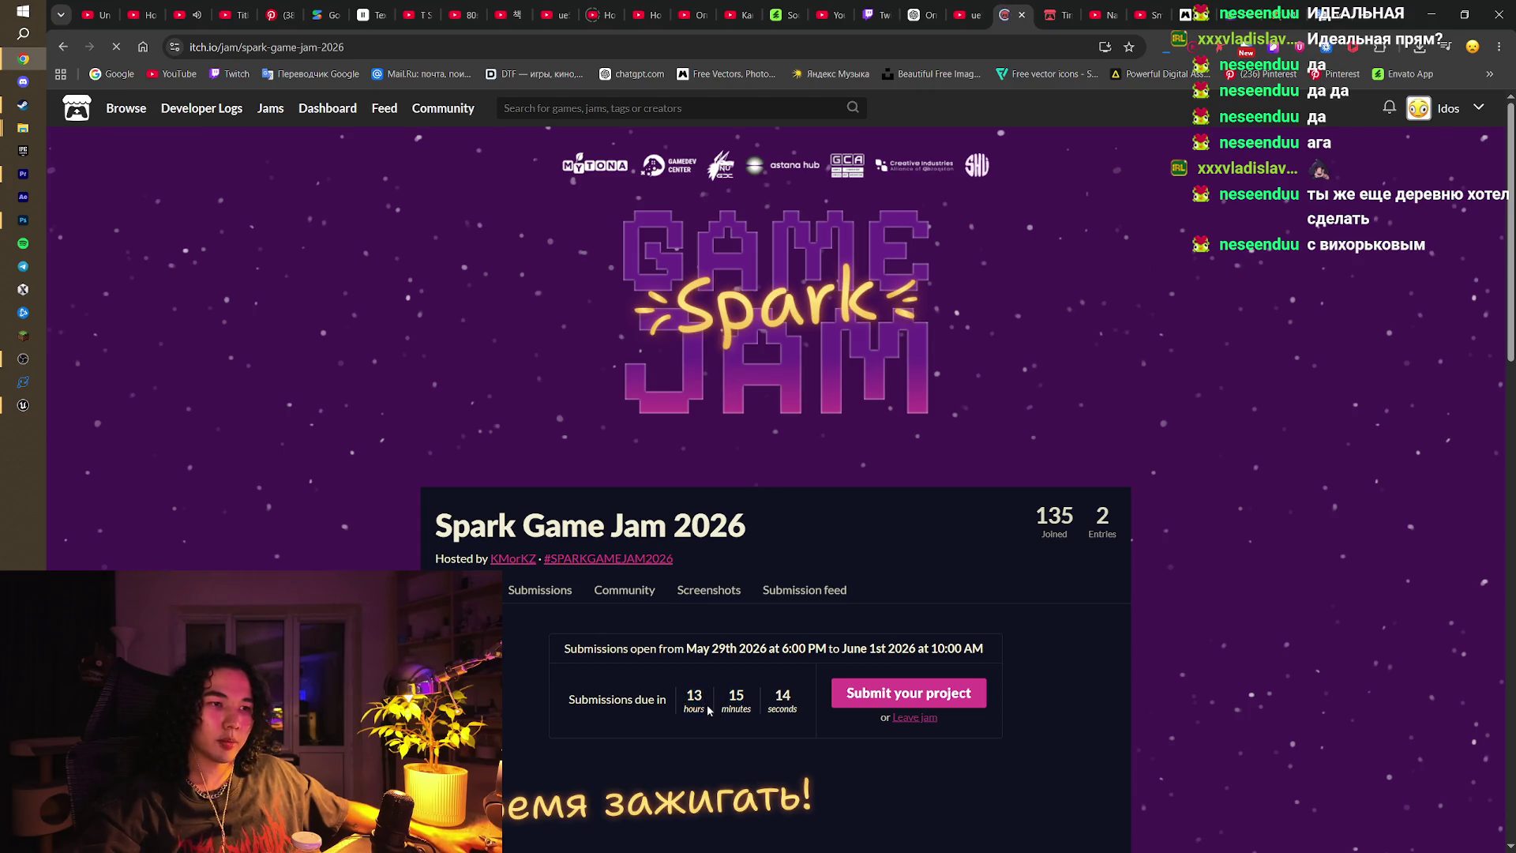
# Step: Browse the jam page and open the ONA submission's itch.io game page
pyautogui.scroll(-5, 862, 688)
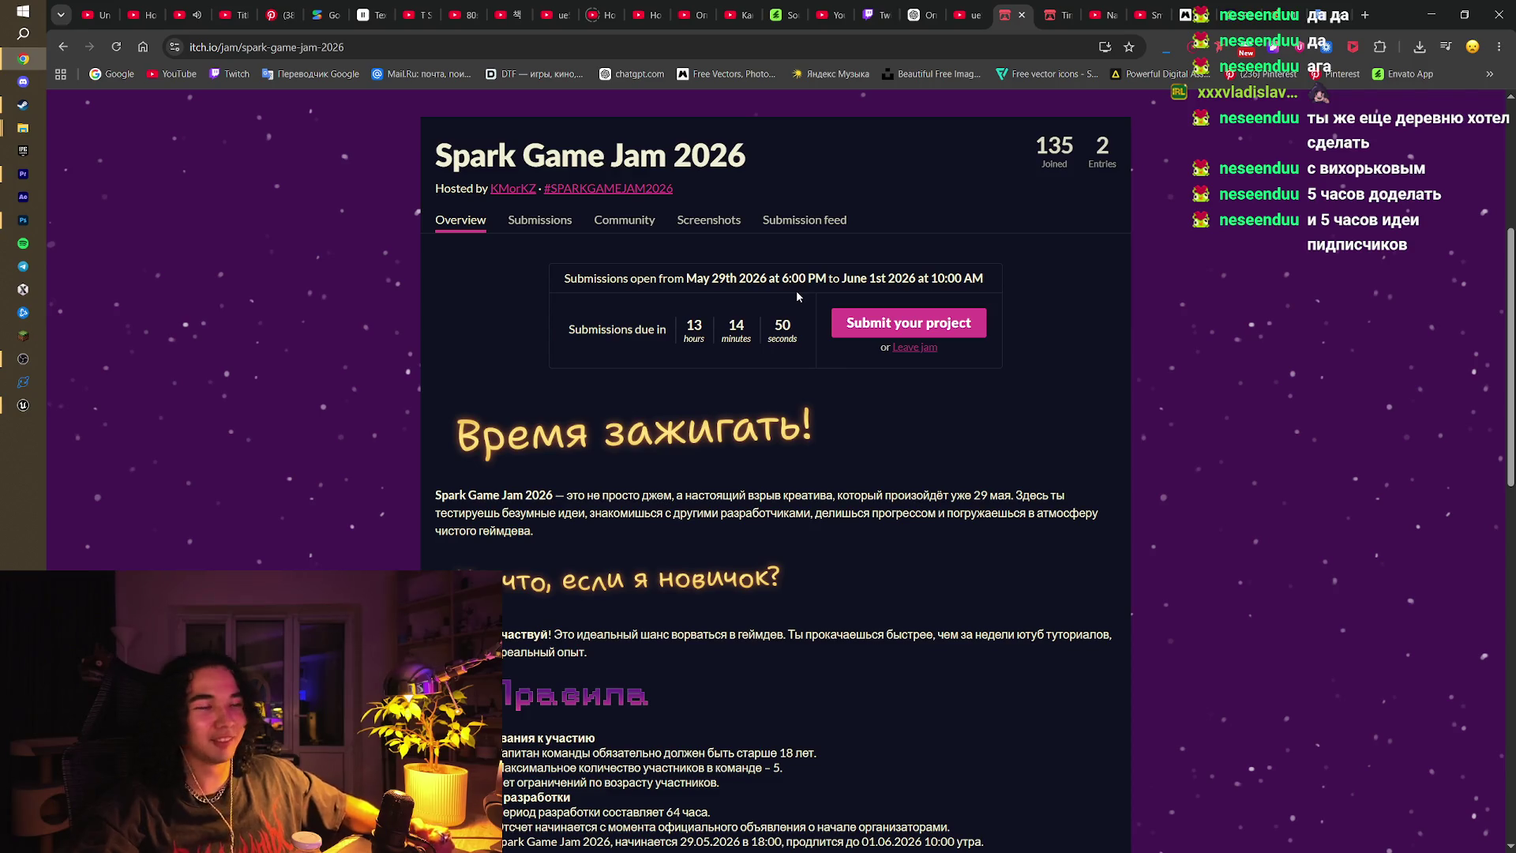
pyautogui.scroll(2, 796, 291)
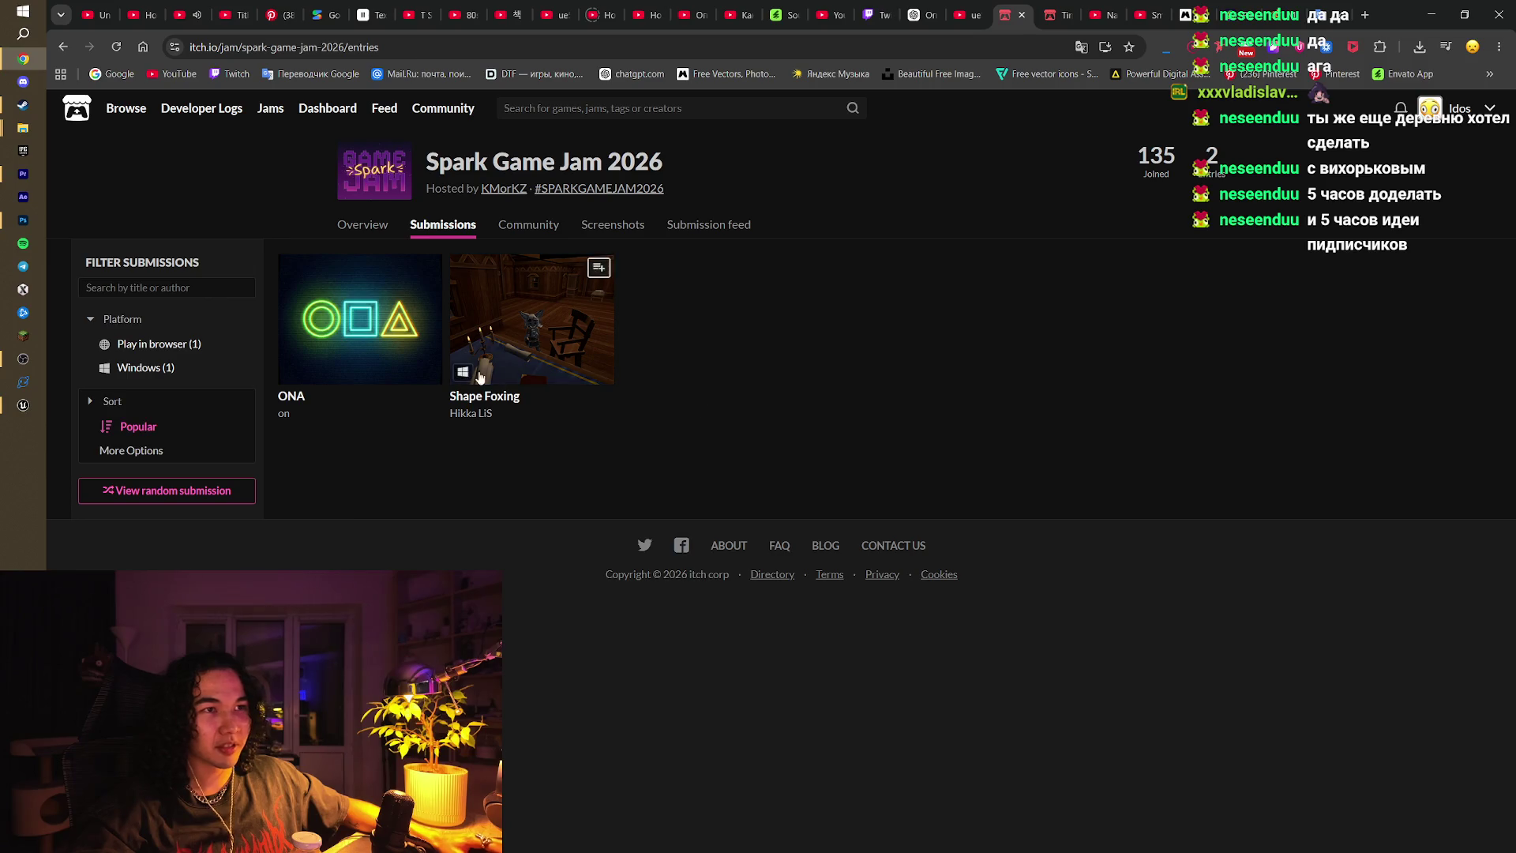
pyautogui.click(281, 401)
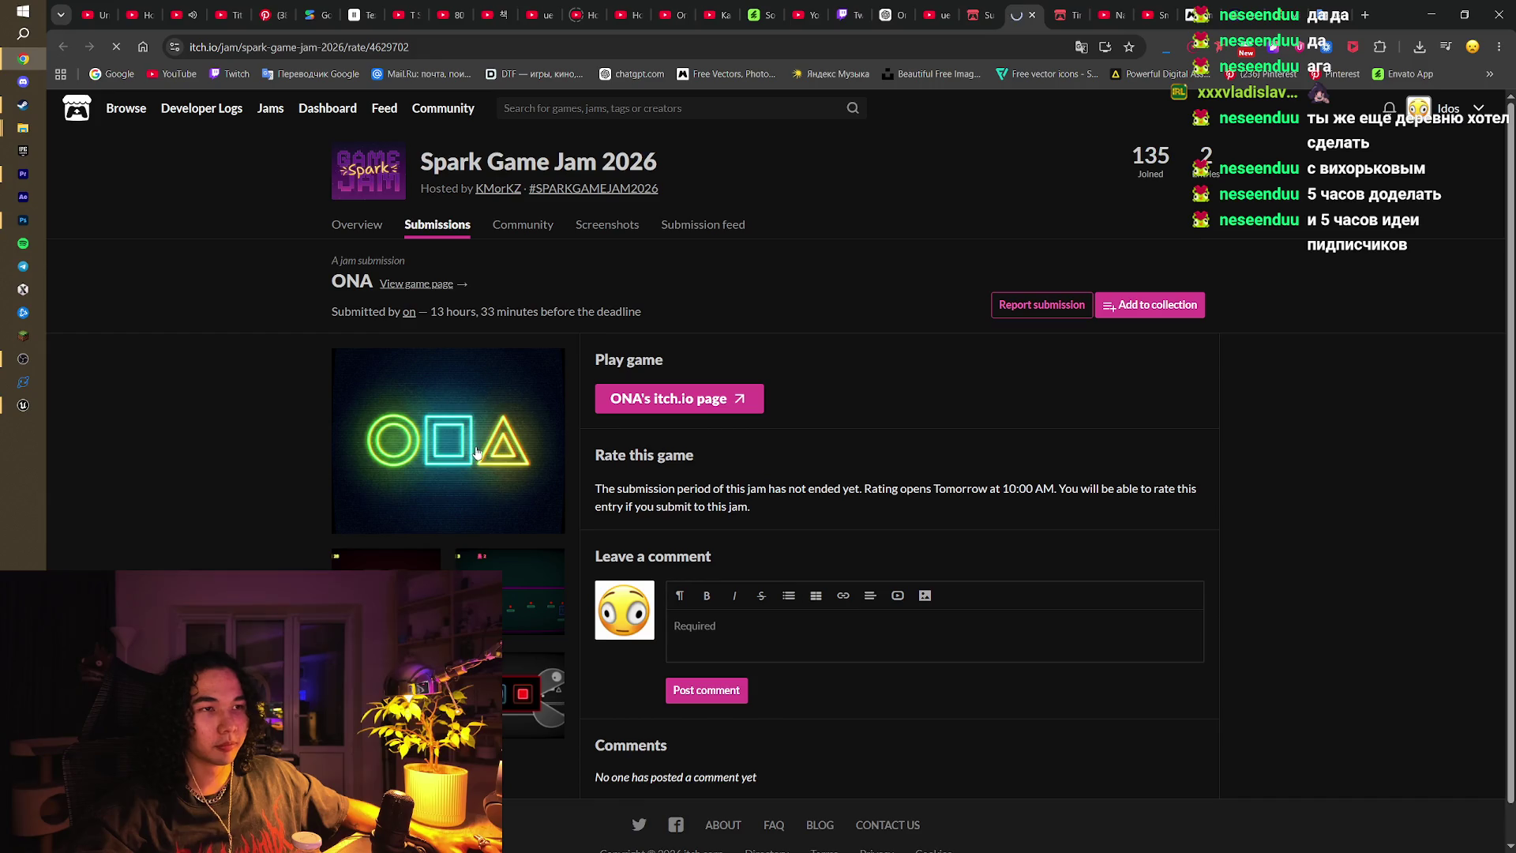
pyautogui.scroll(-10, 865, 554)
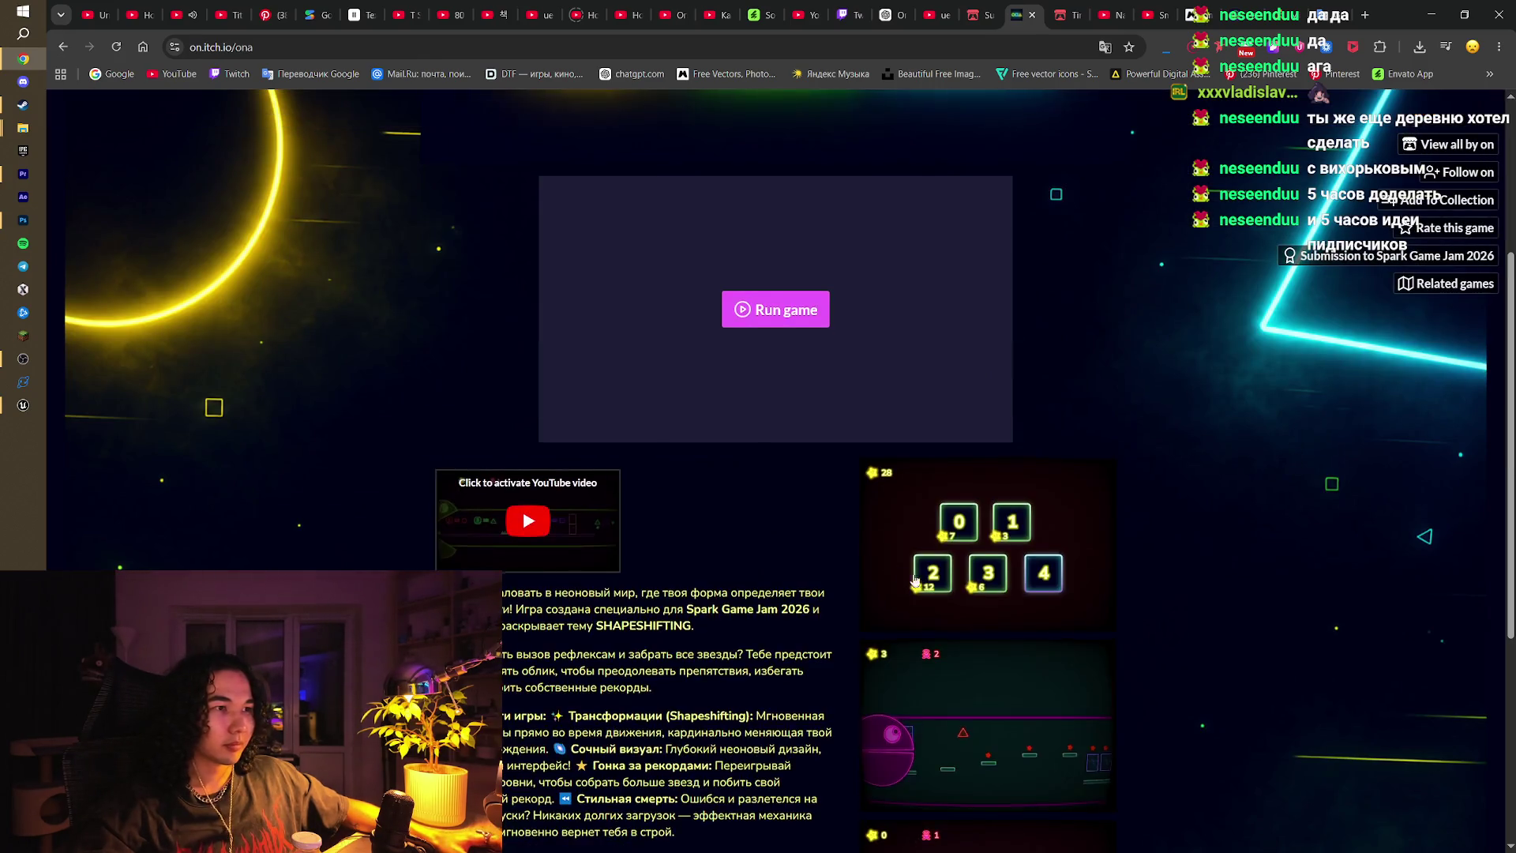
pyautogui.scroll(5, 865, 554)
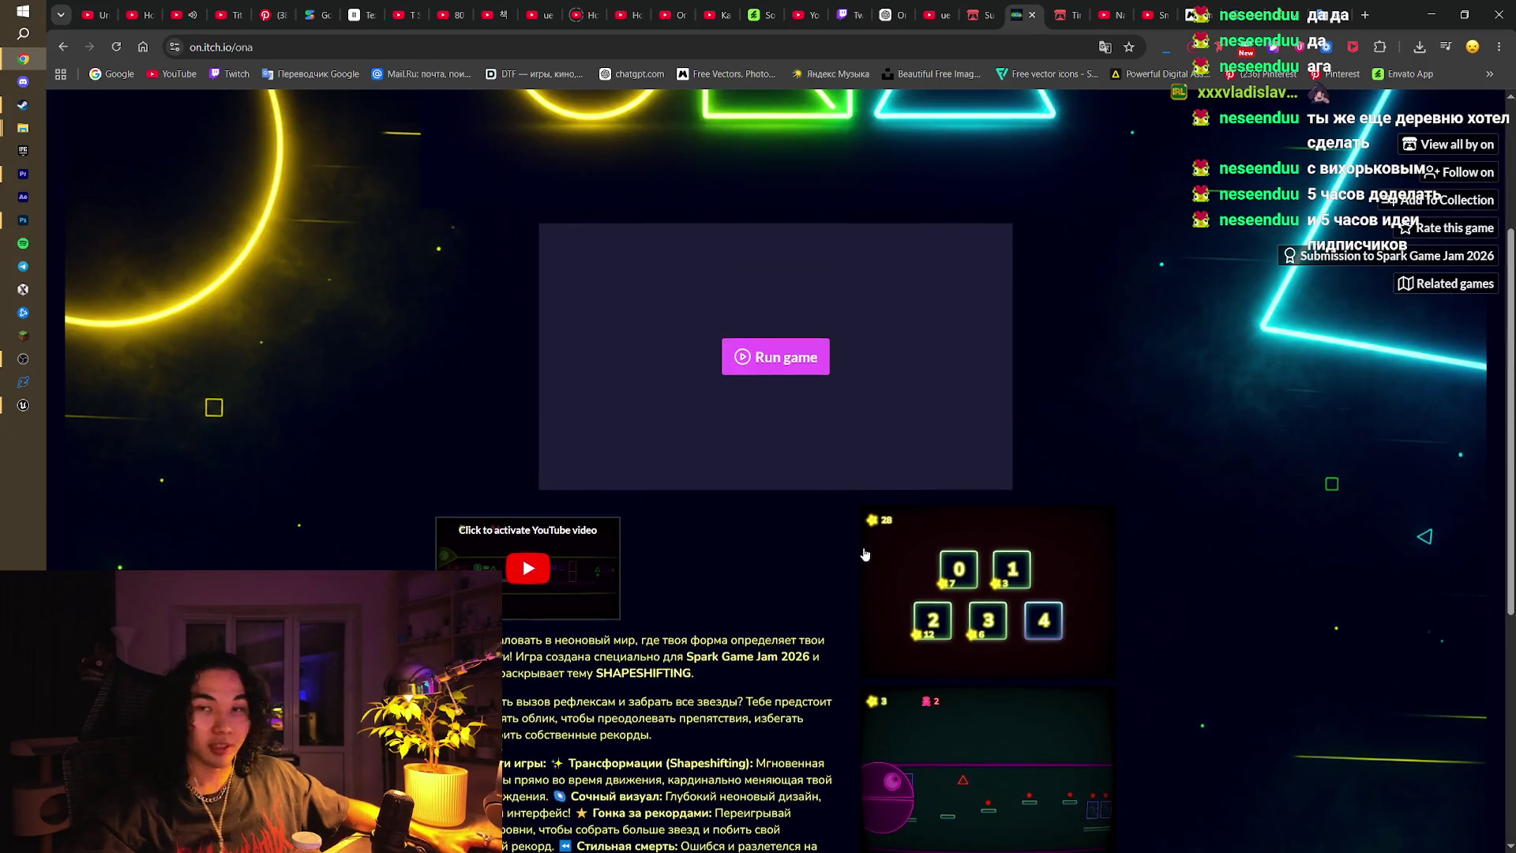
# Step: Launch ONA, switch between triangle and circle forms until dying, then rewind
pyautogui.click(802, 353)
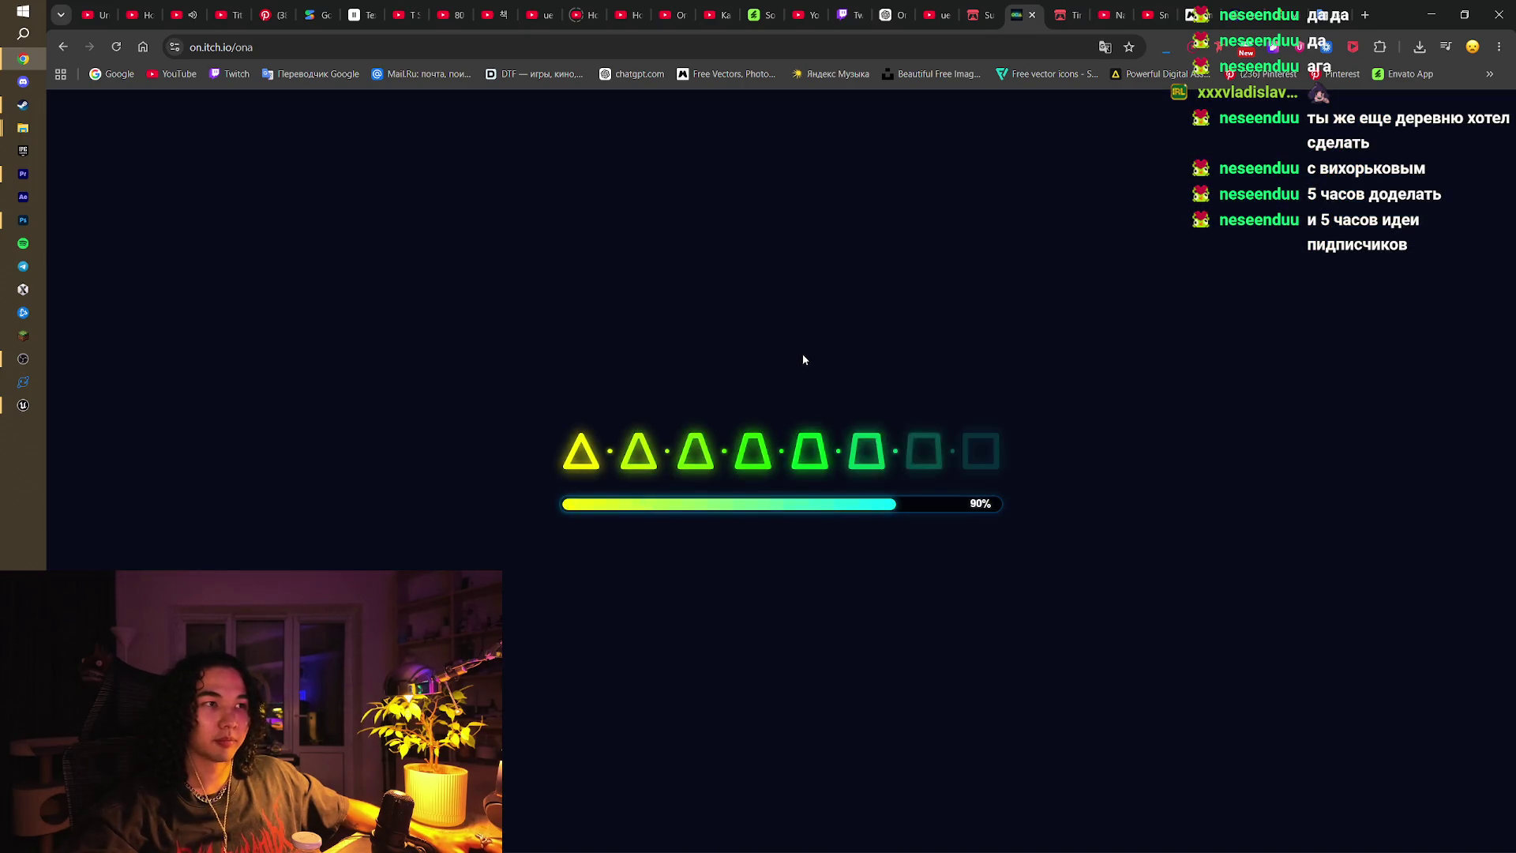
pyautogui.press('a')
pyautogui.press('d')
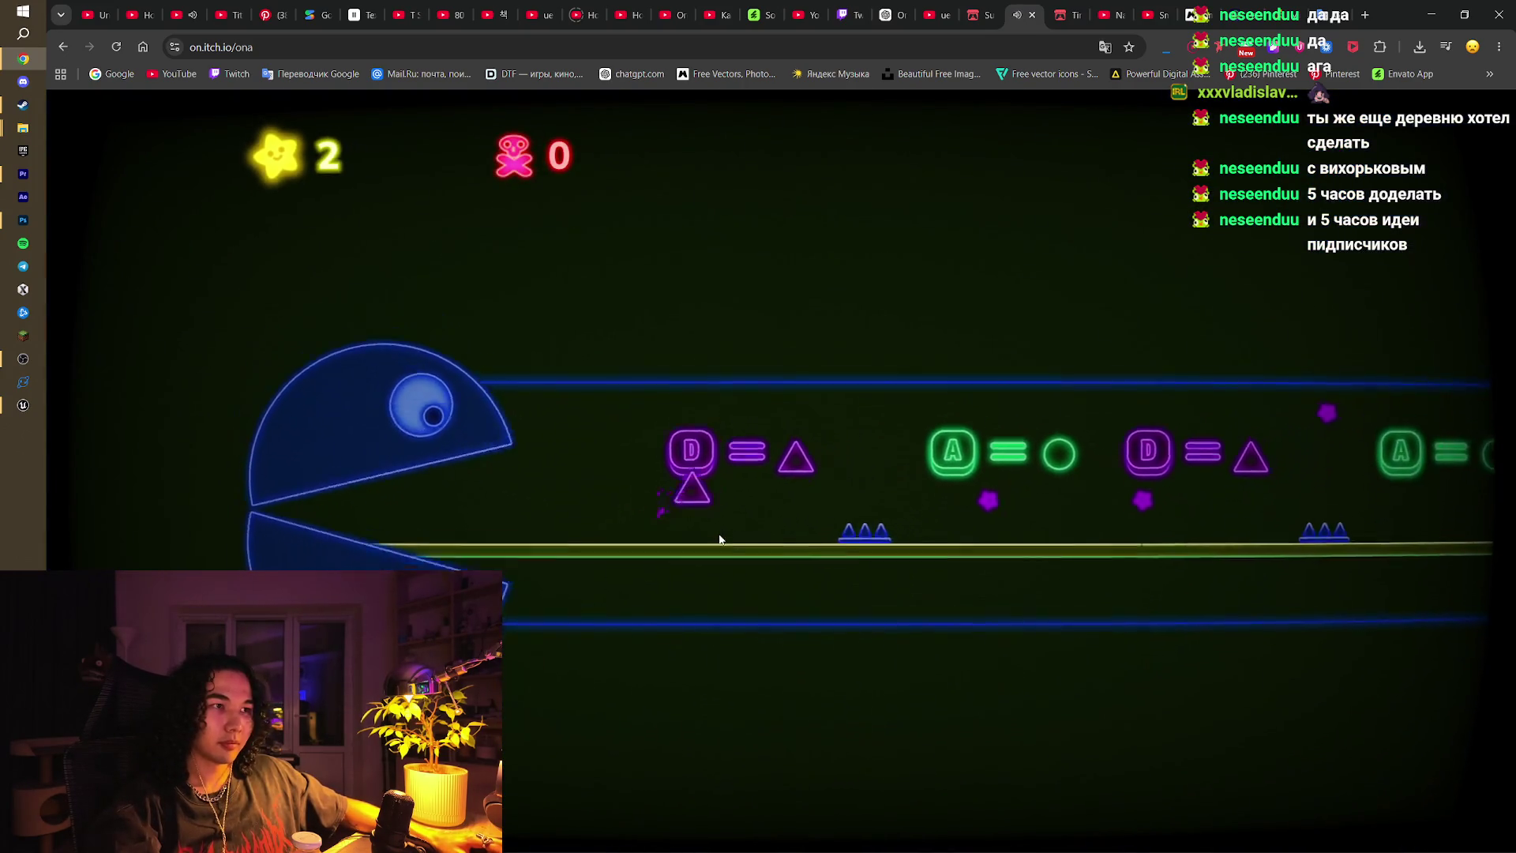
pyautogui.press('a')
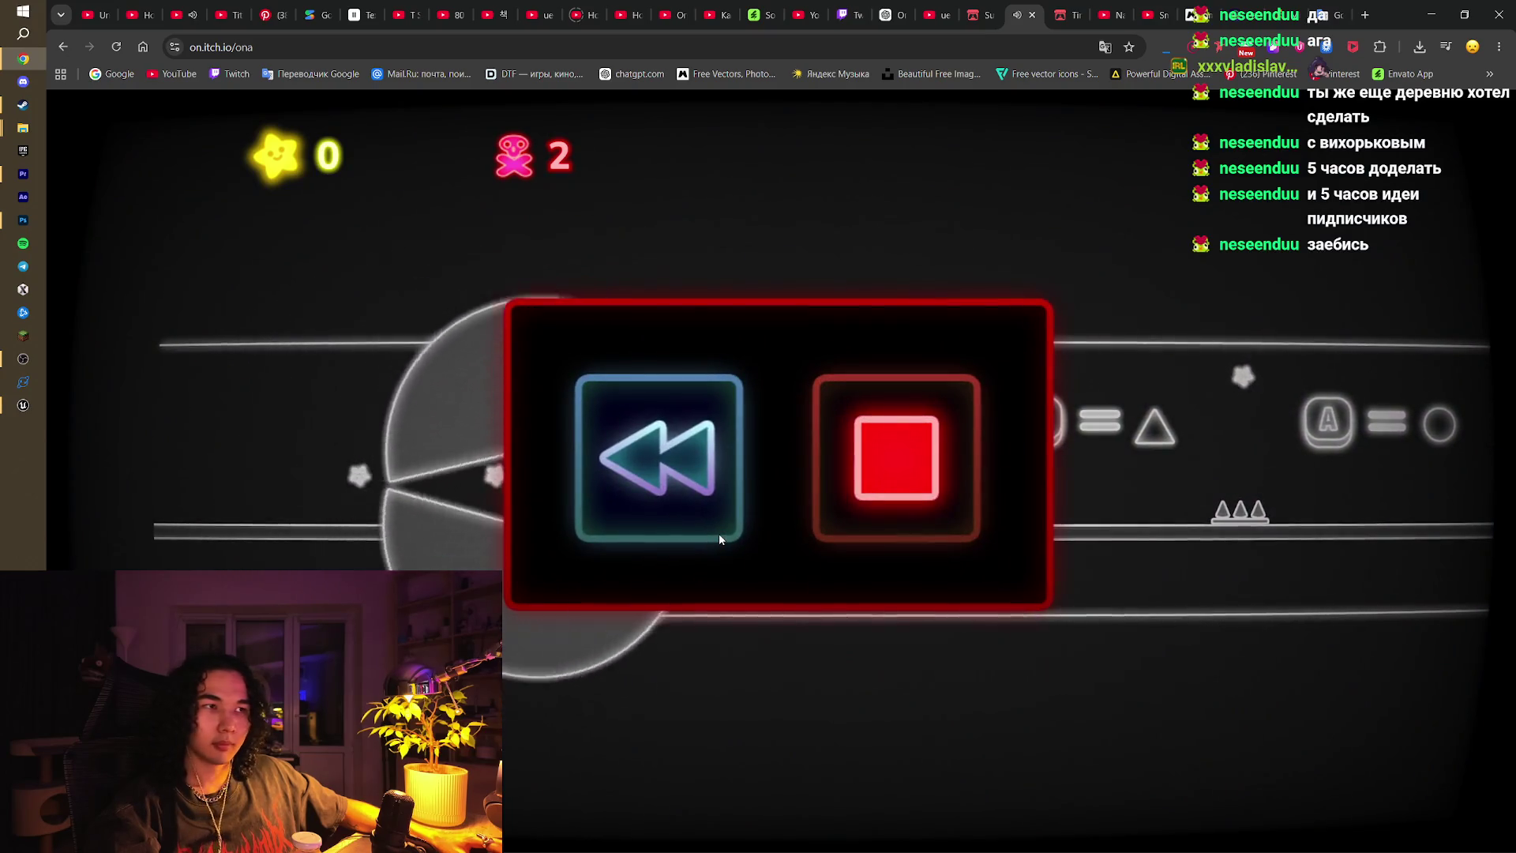
pyautogui.click(719, 538)
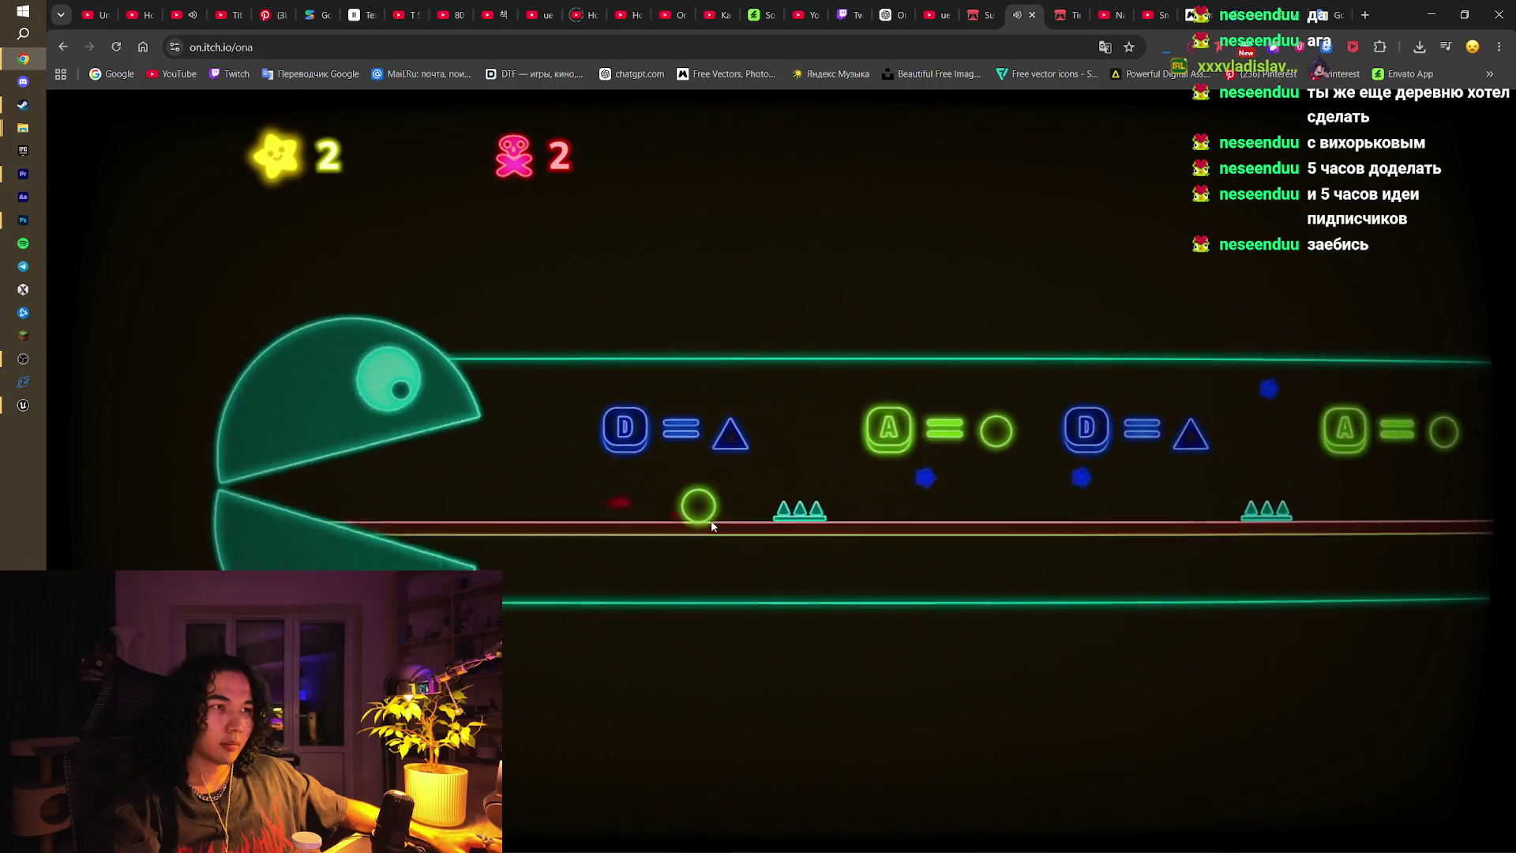
# Step: Replay, becoming a triangle for the spikes and gap and a square at the cracked wall
pyautogui.press('d')
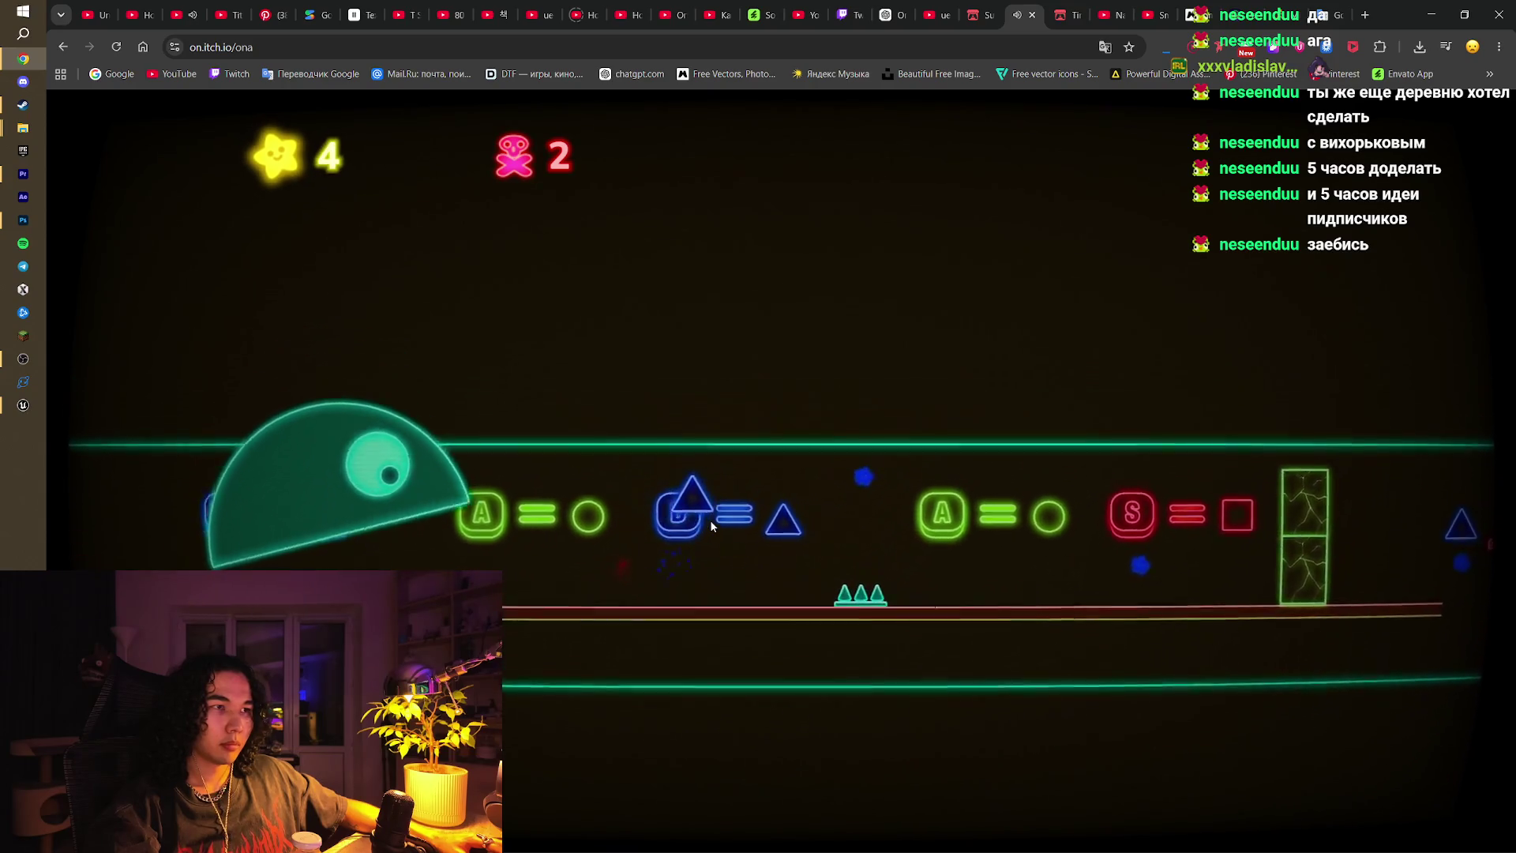
pyautogui.press('a')
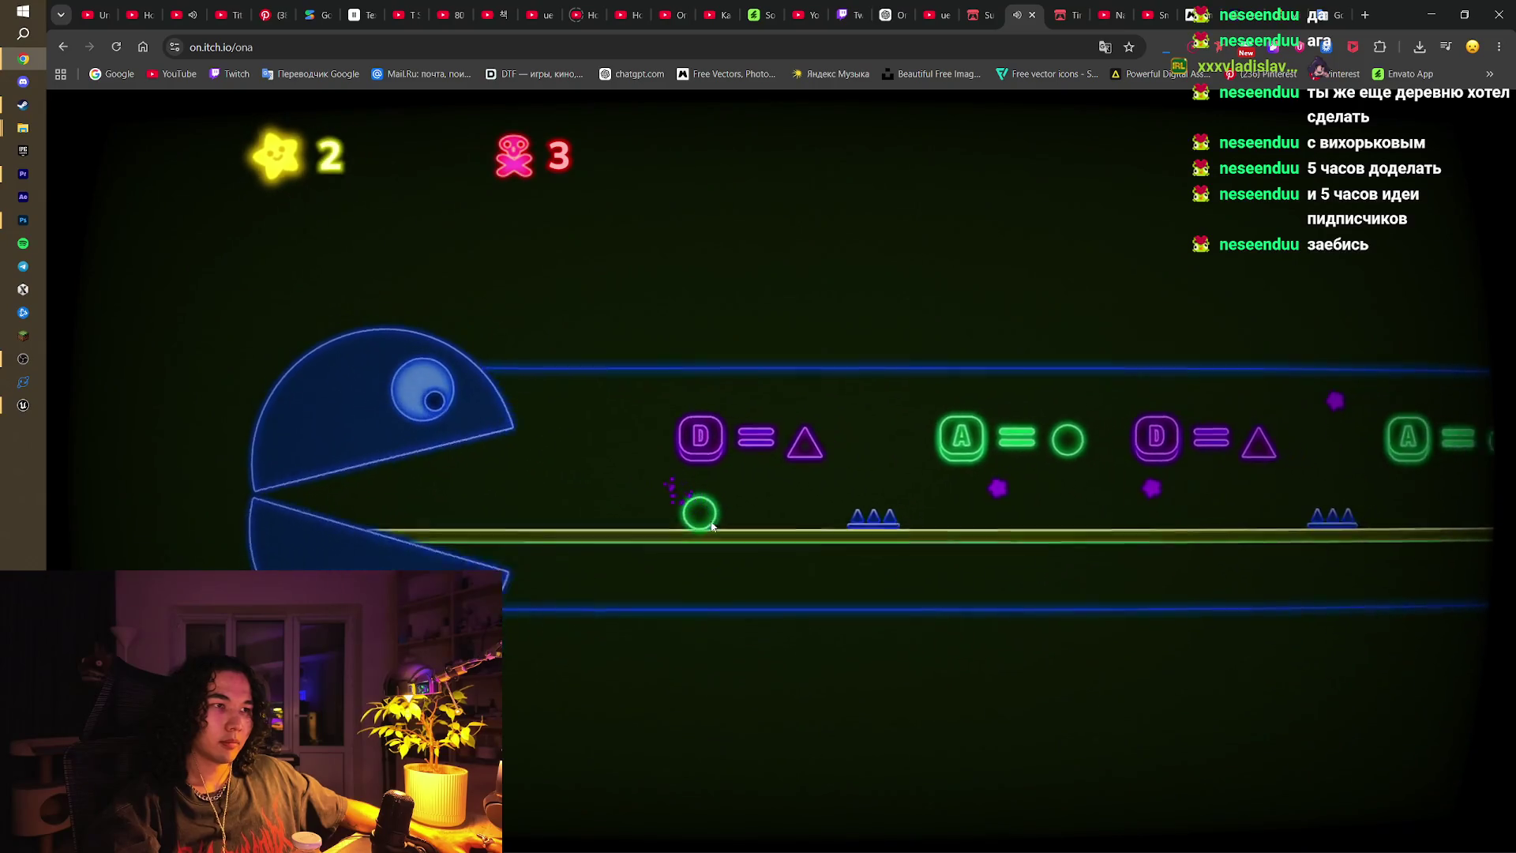
pyautogui.press('d')
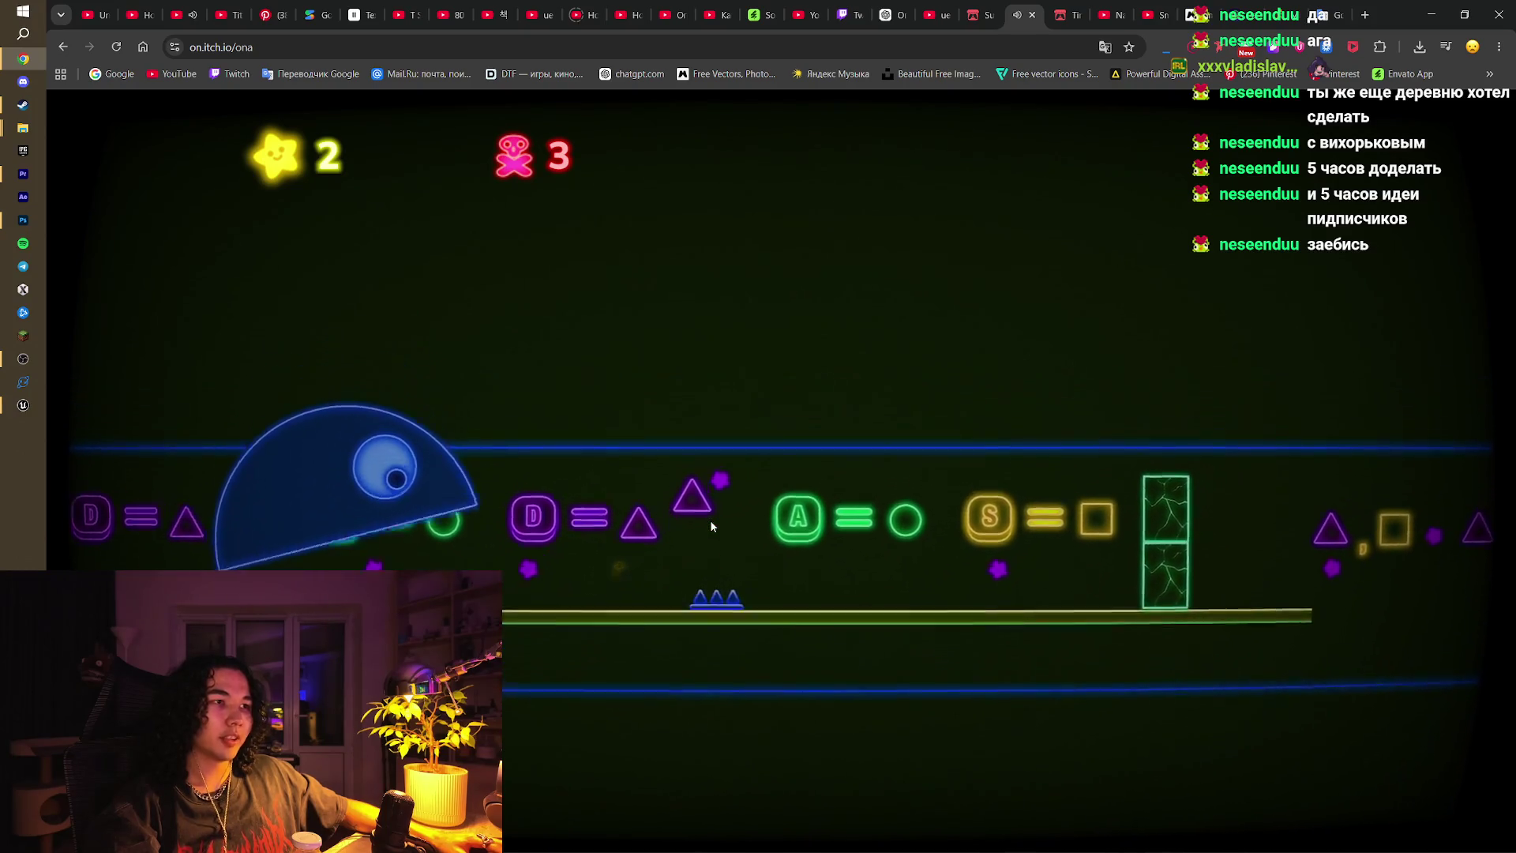
pyautogui.press('a')
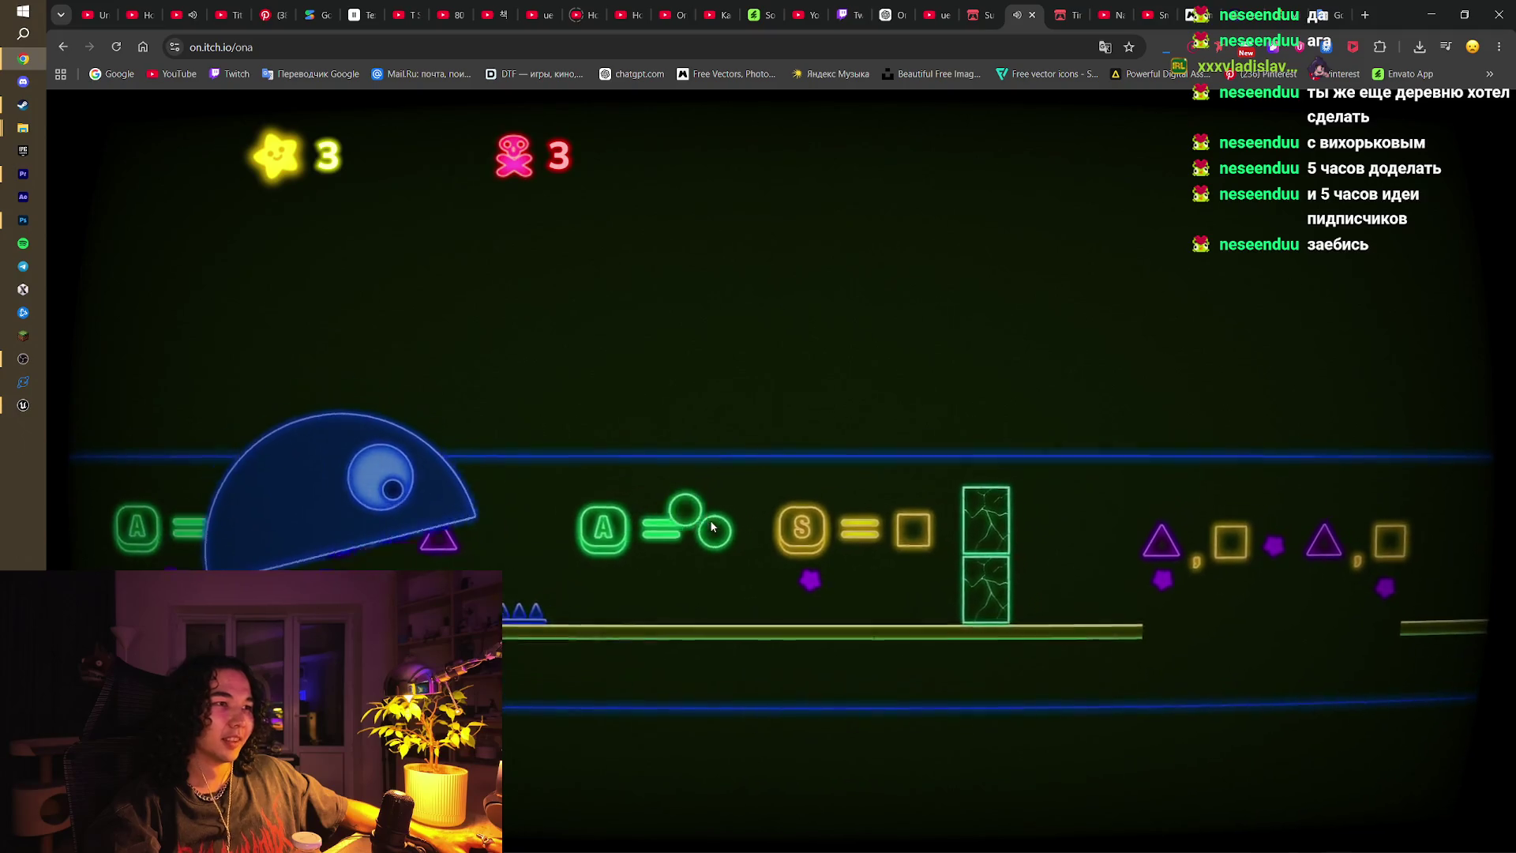
pyautogui.press('s')
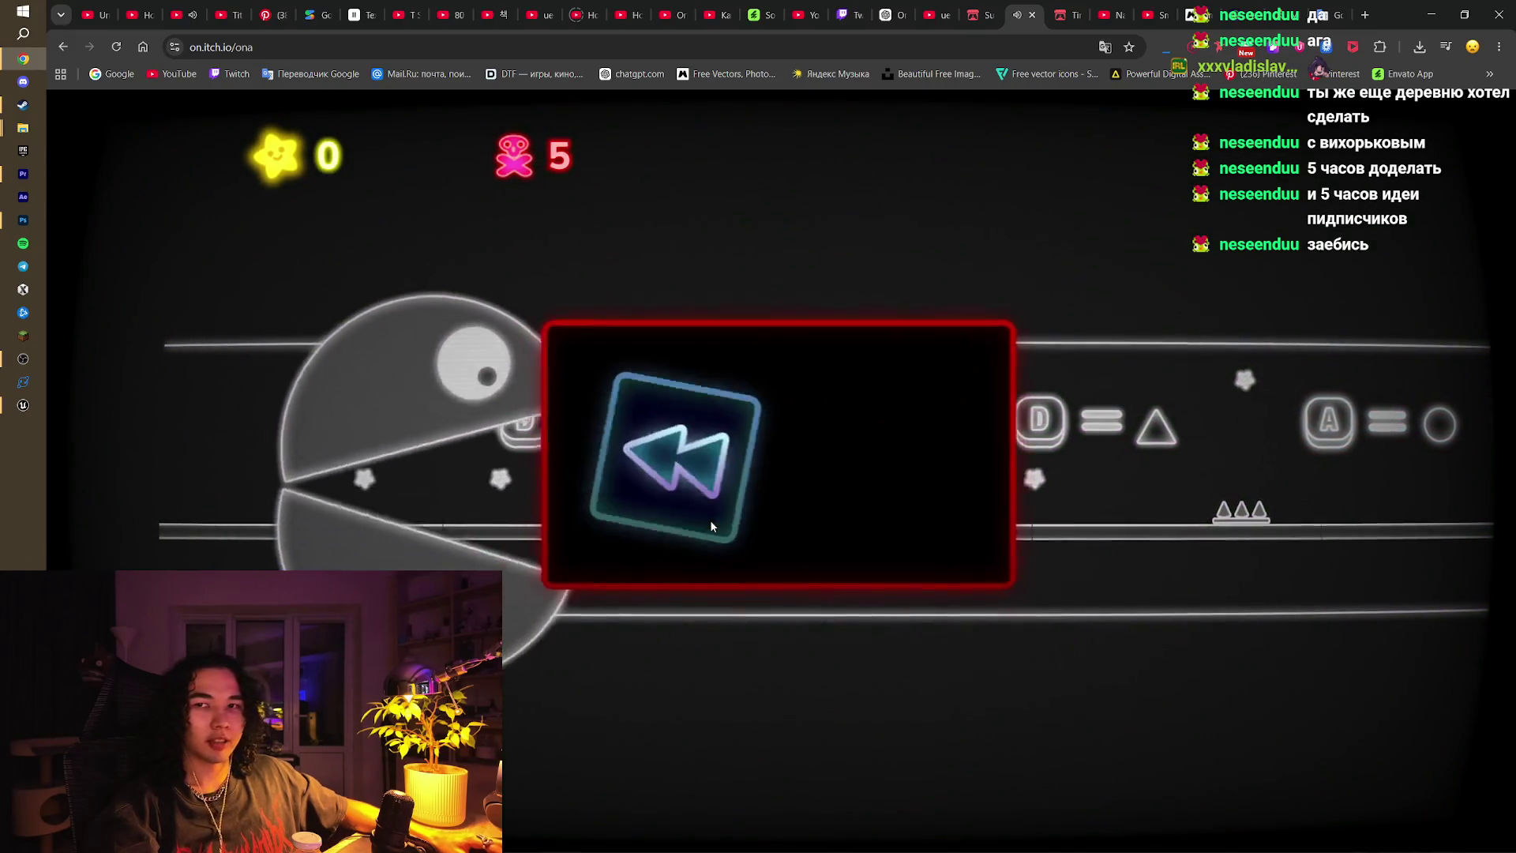
# Step: Respawn and replay ONA, matching triangle, circle and square forms to each sign past the cracked wall
pyautogui.click(711, 521)
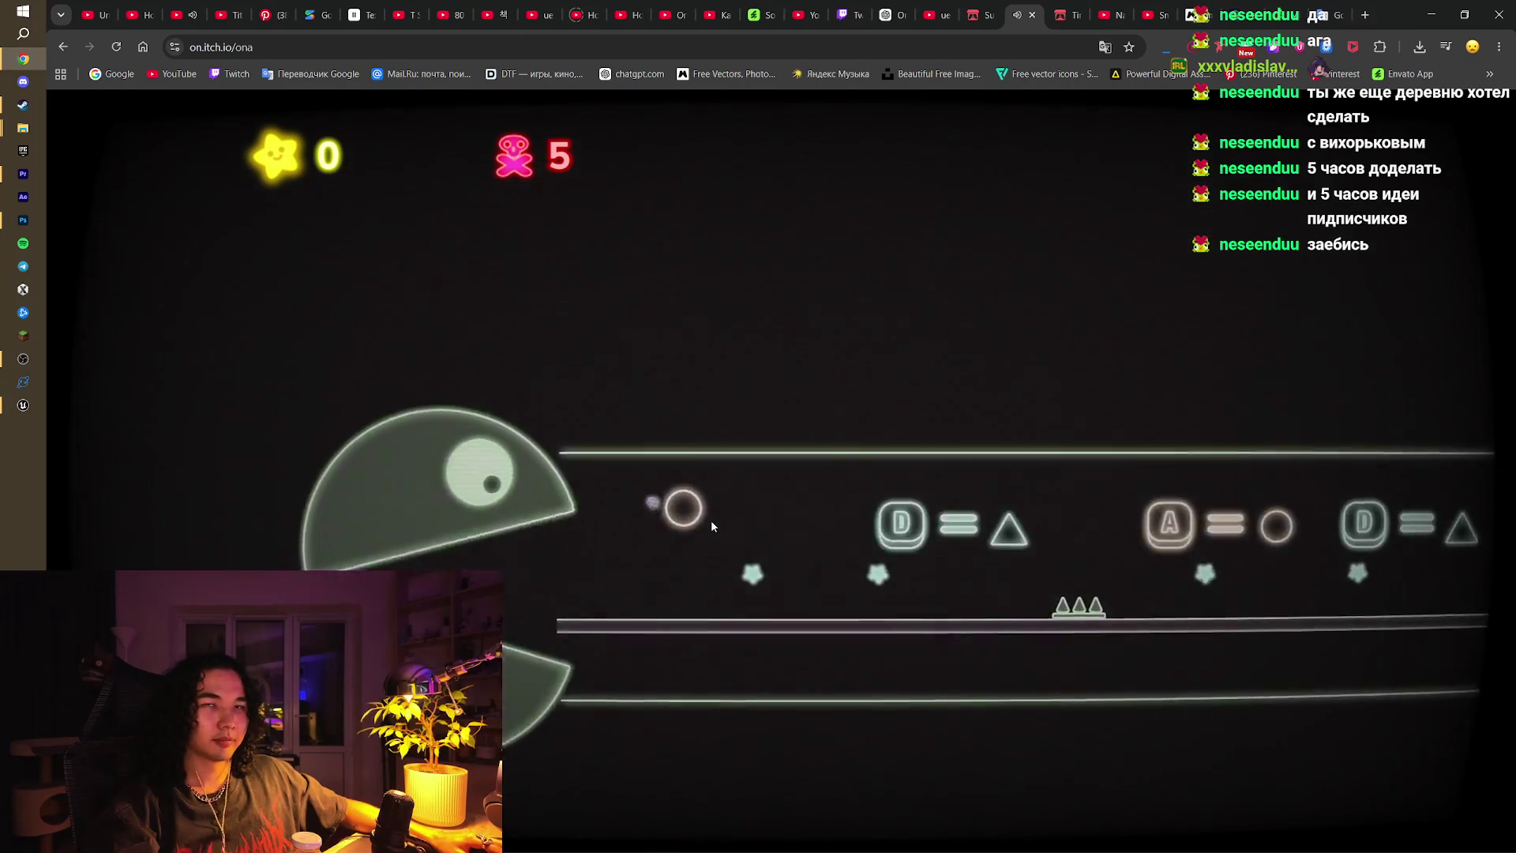
pyautogui.press('d')
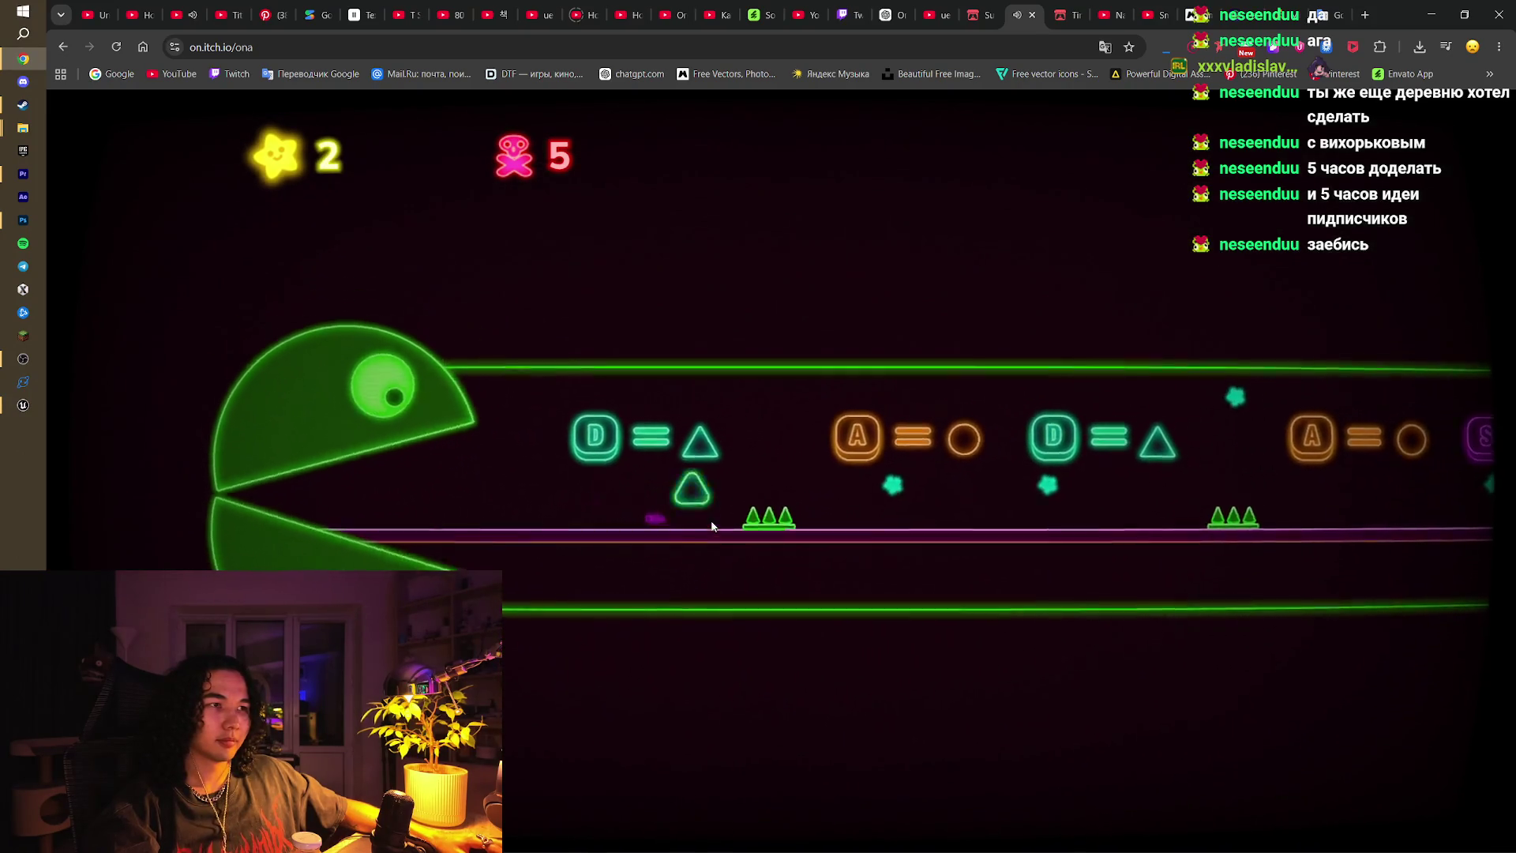
pyautogui.press('a')
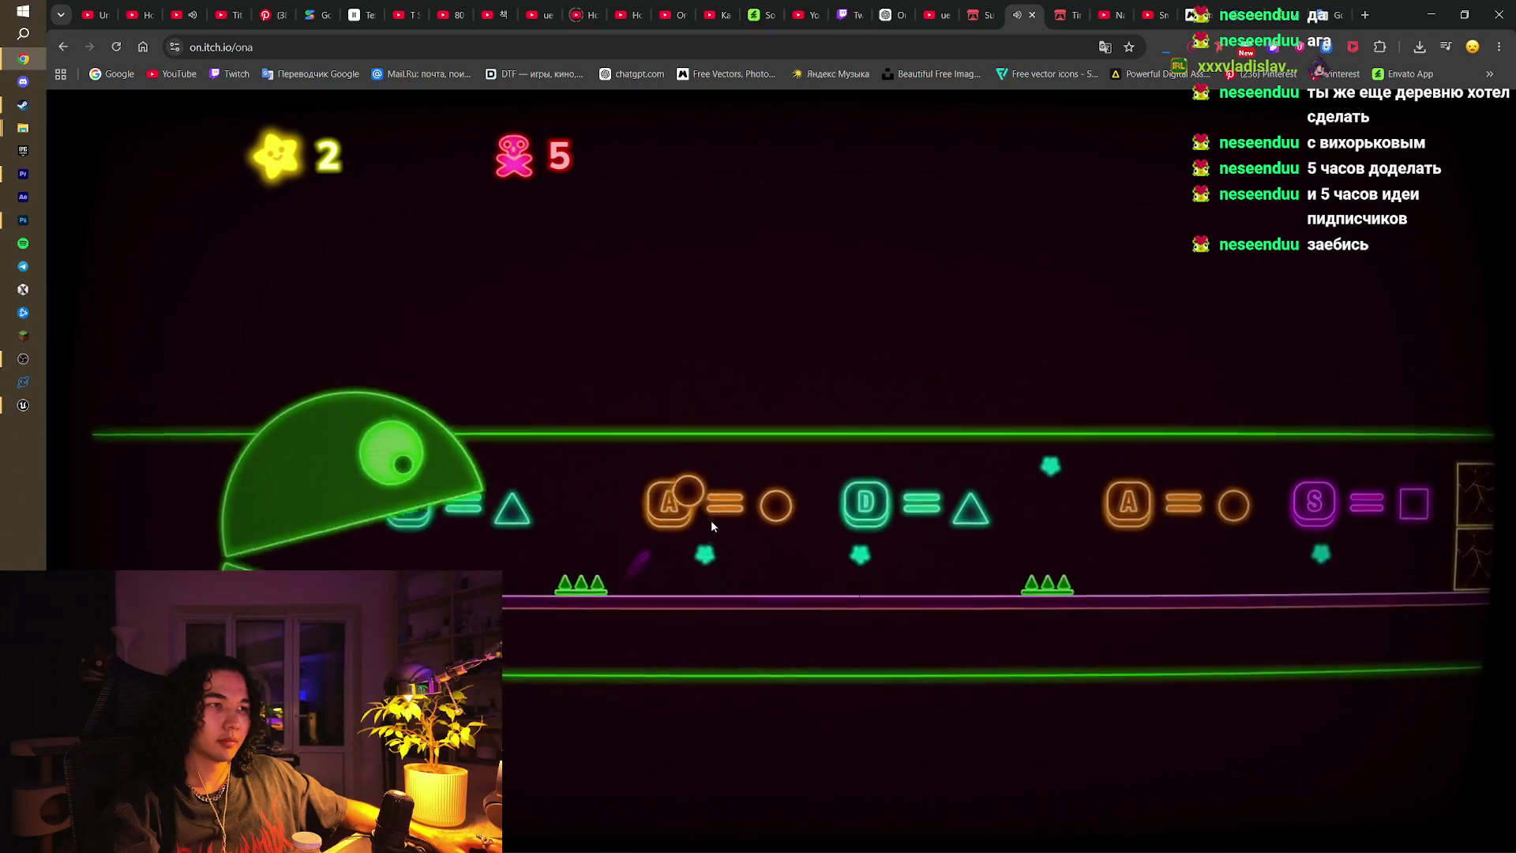
pyautogui.press('d')
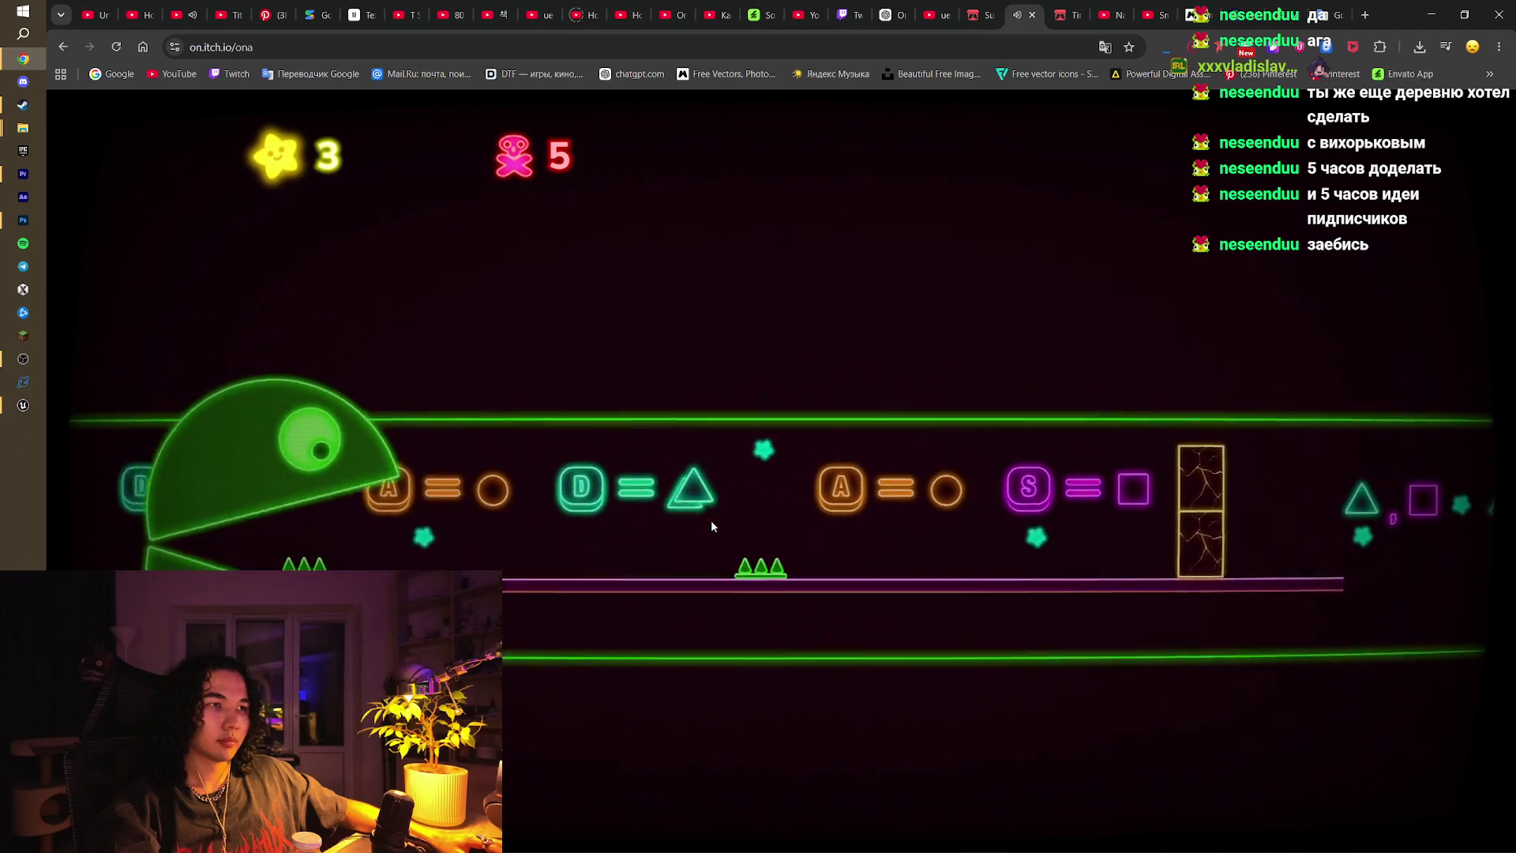
pyautogui.press('a')
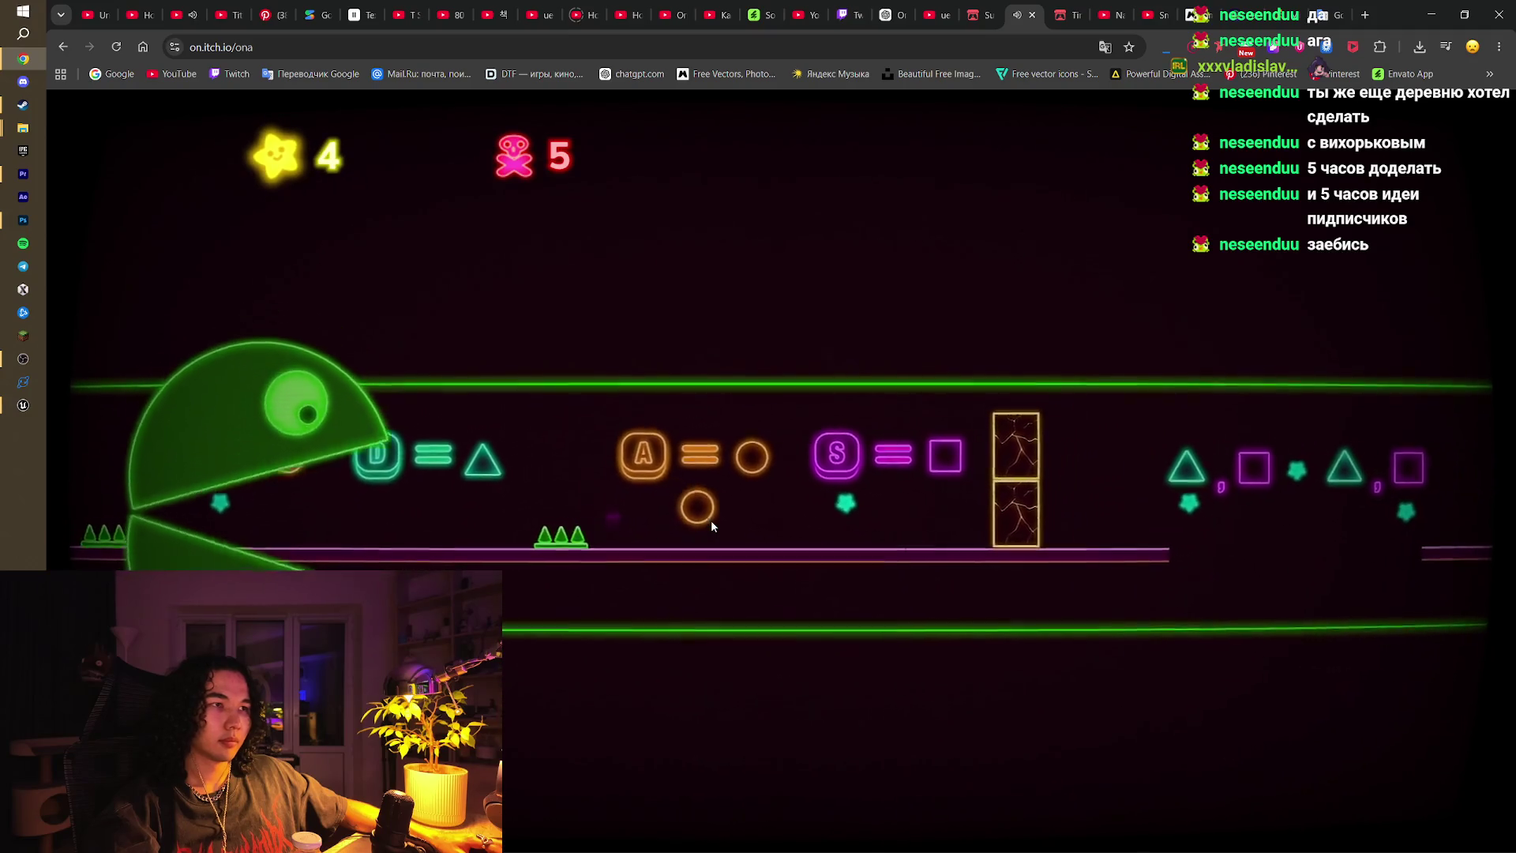
pyautogui.press('s')
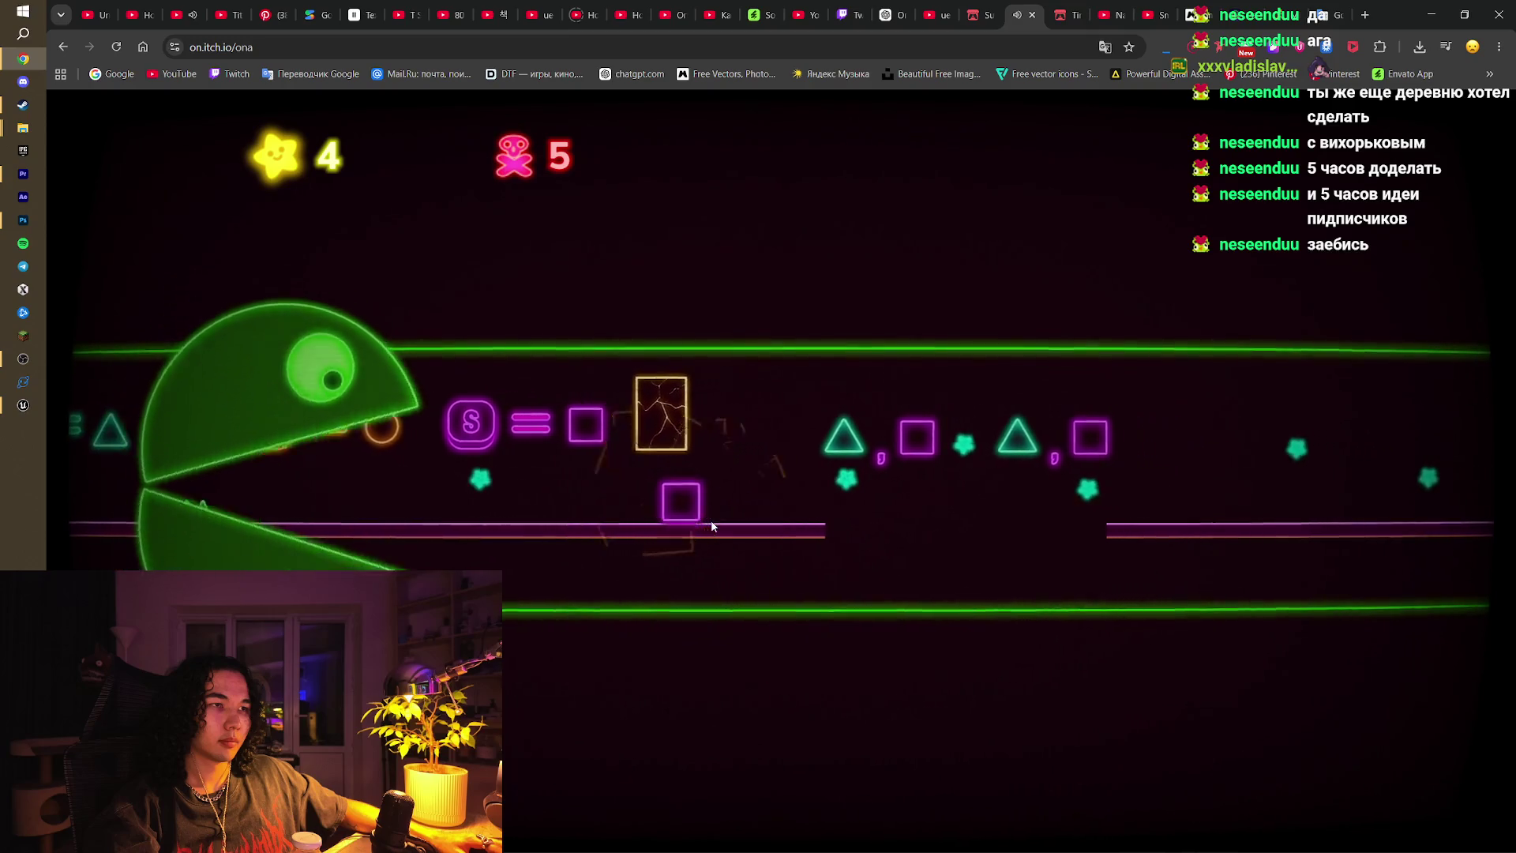
pyautogui.press('d')
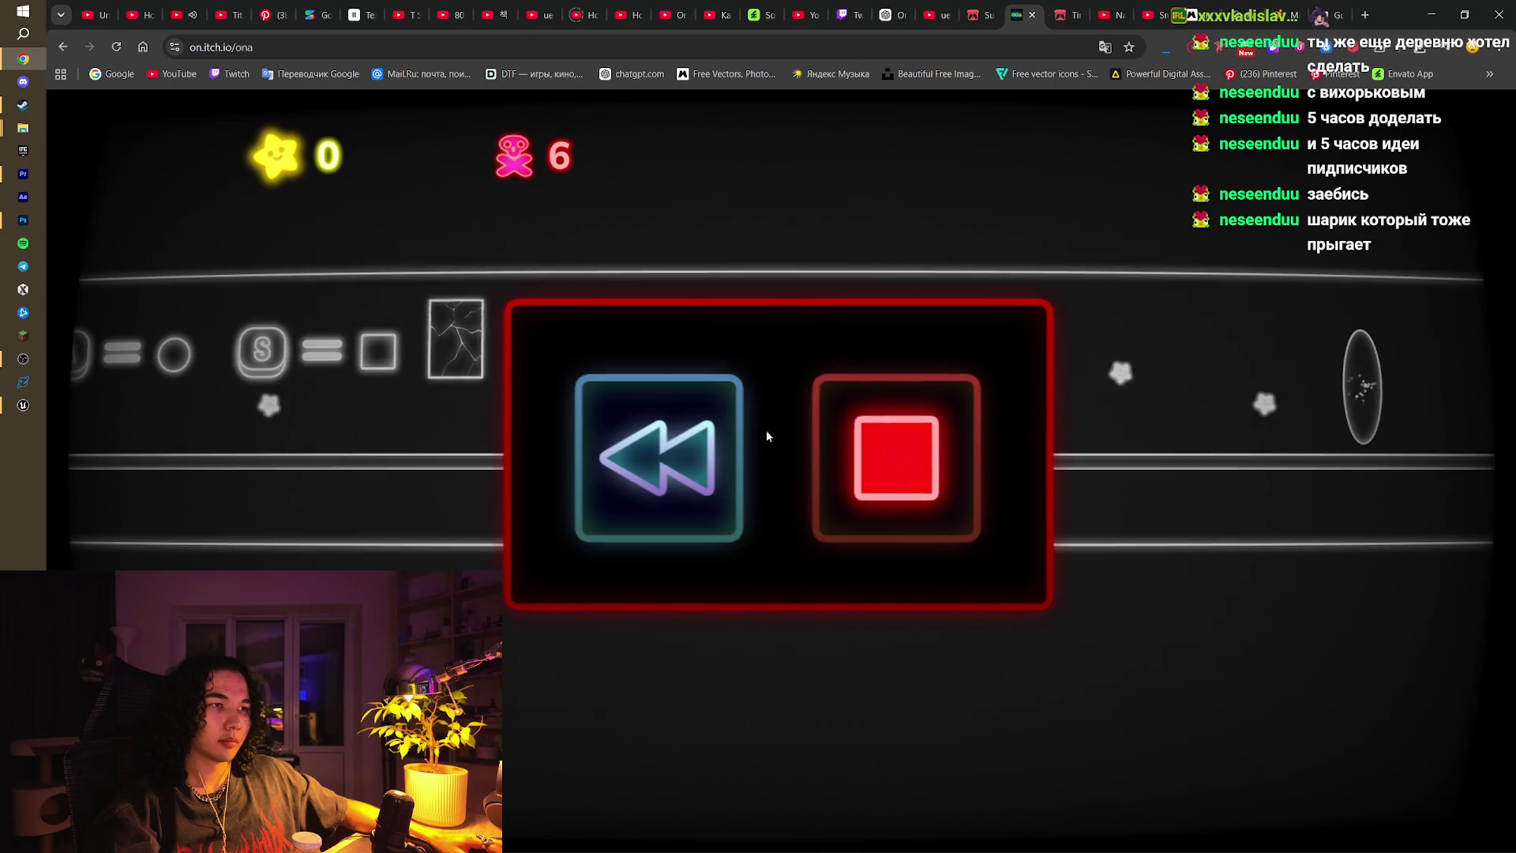
# Step: Rewind once more, then close the ONA game to return to the jam's submissions list
pyautogui.click(677, 456)
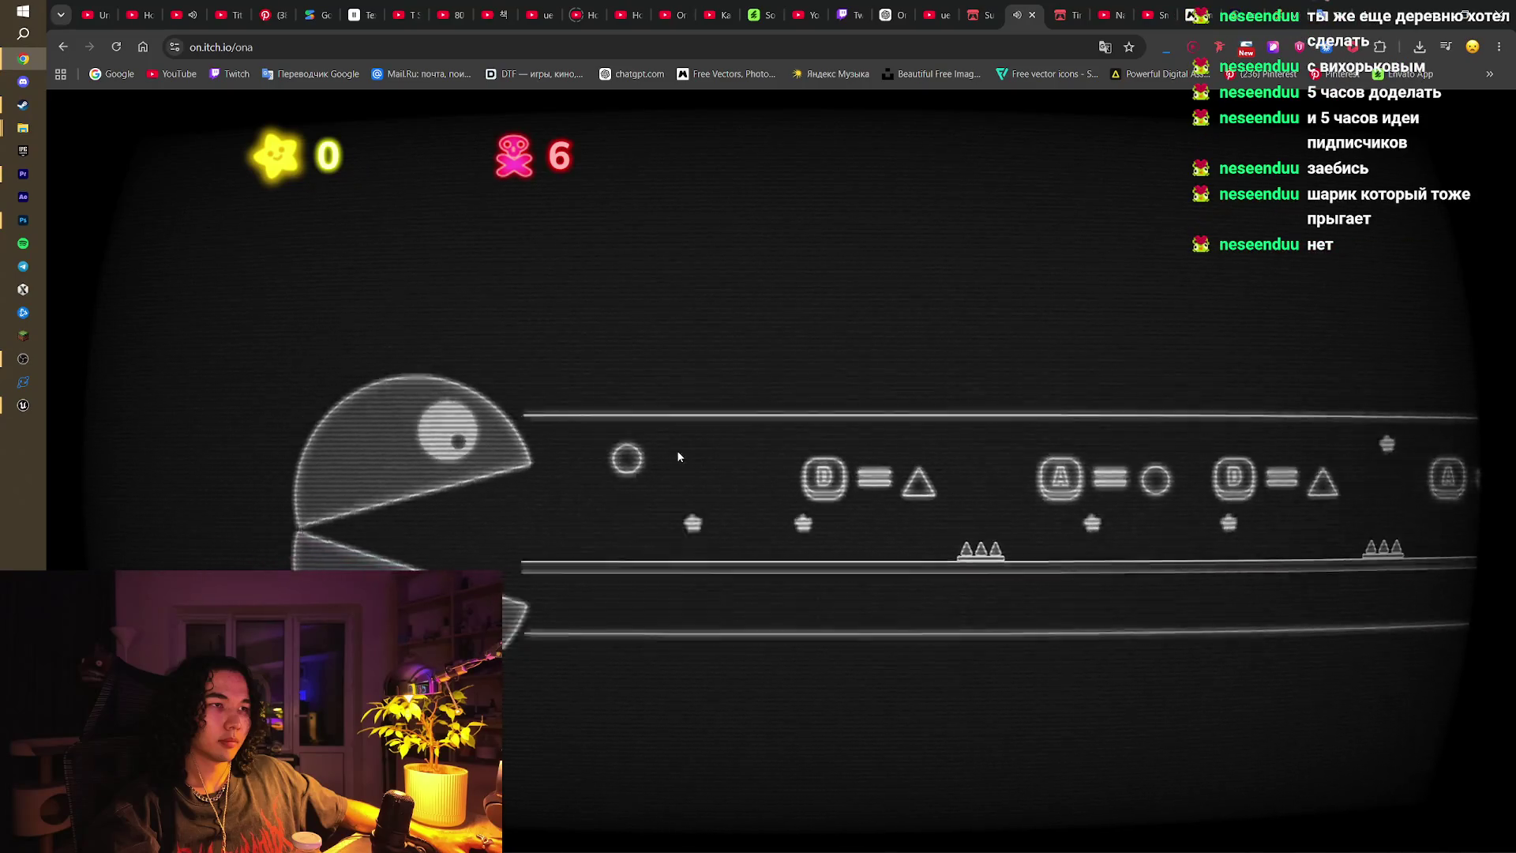
pyautogui.click(1031, 15)
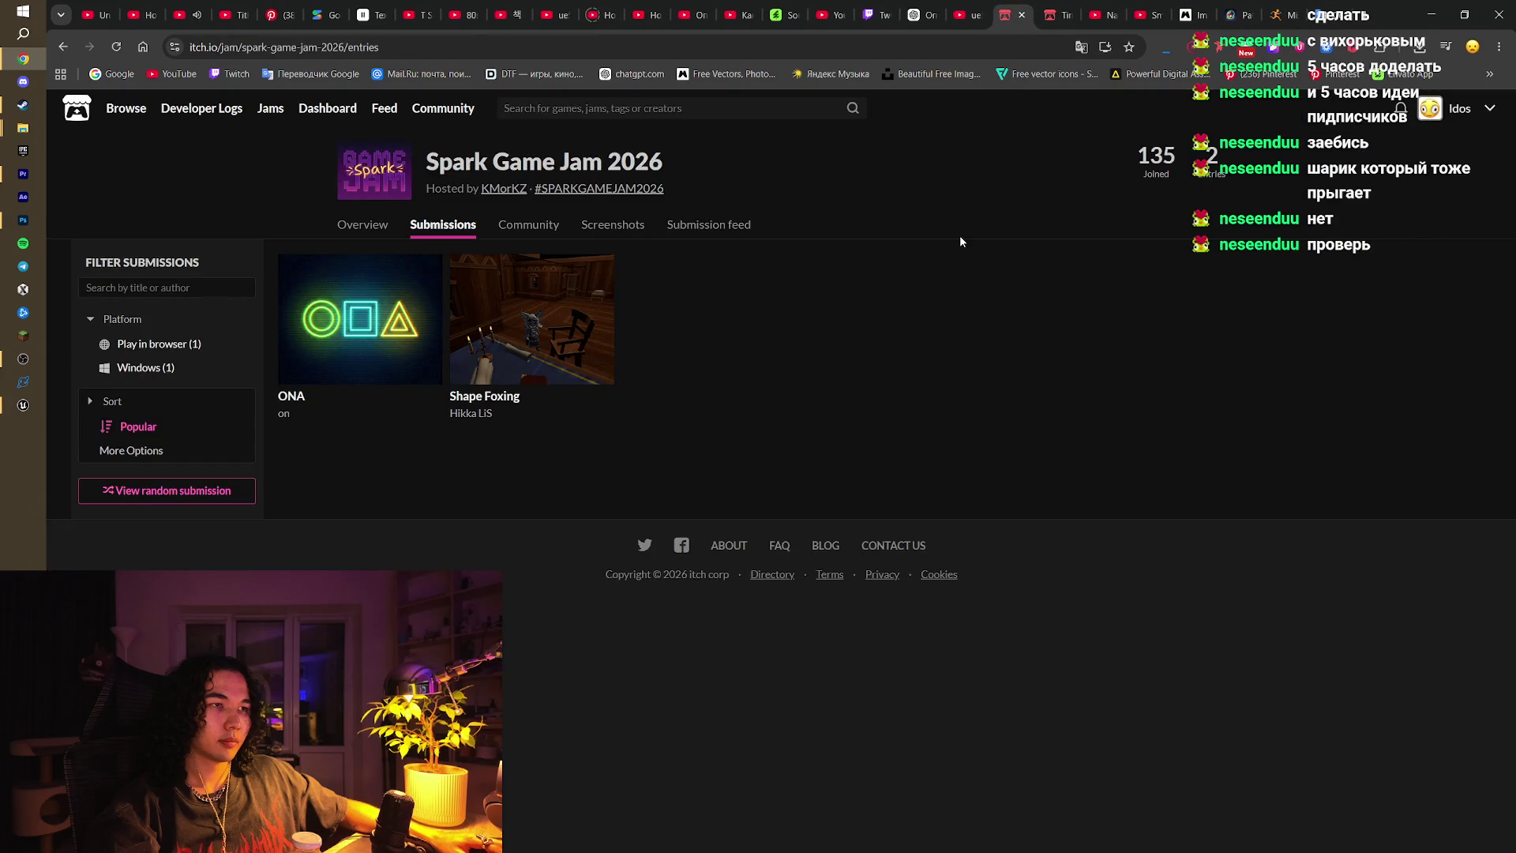